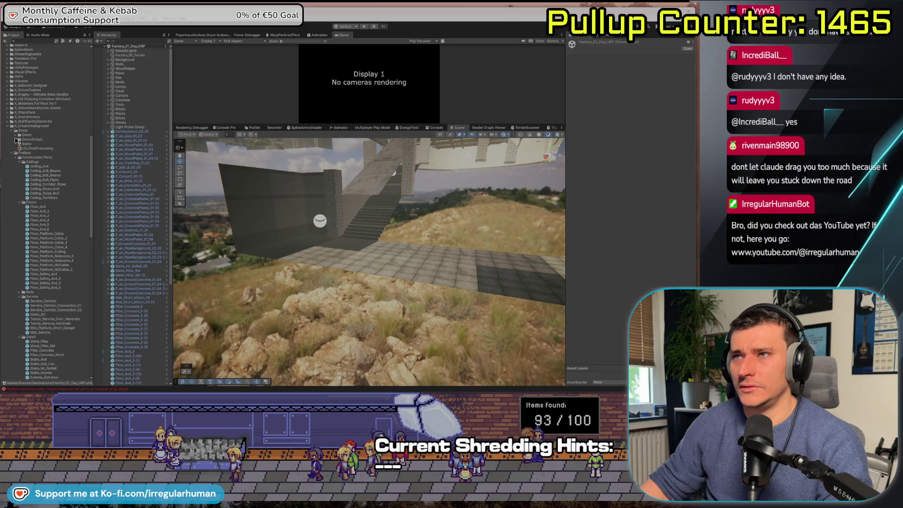
# Step: Expand the DemoScripts folder under X_UrbanUnderground and select the Demo scene asset
pyautogui.click(17, 139)
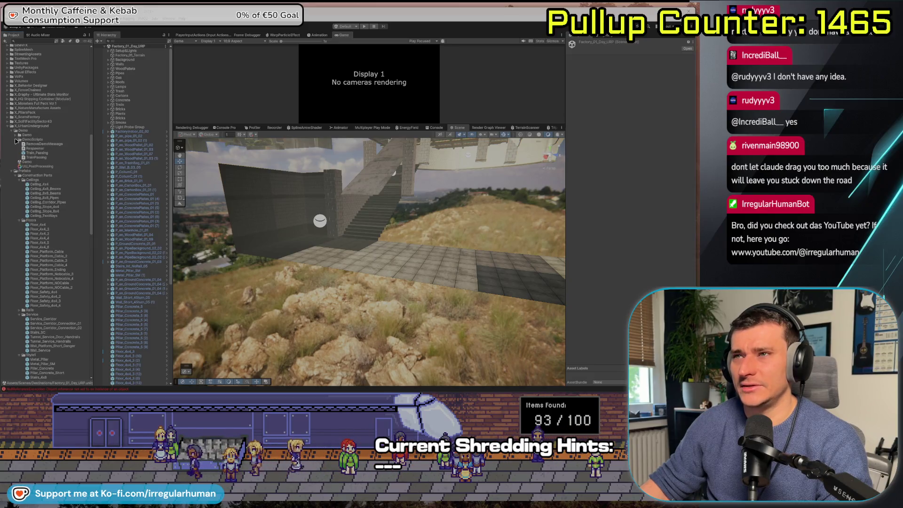
pyautogui.click(16, 139)
pyautogui.click(11, 153)
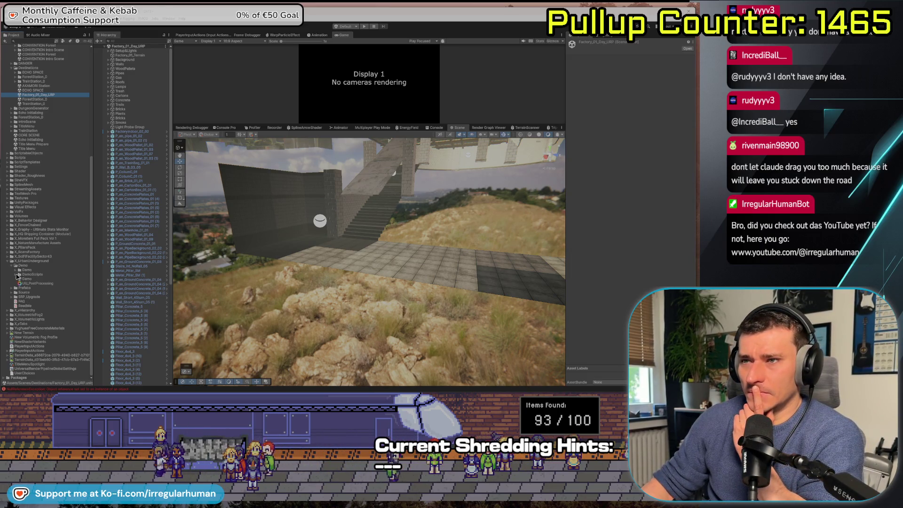
pyautogui.click(16, 274)
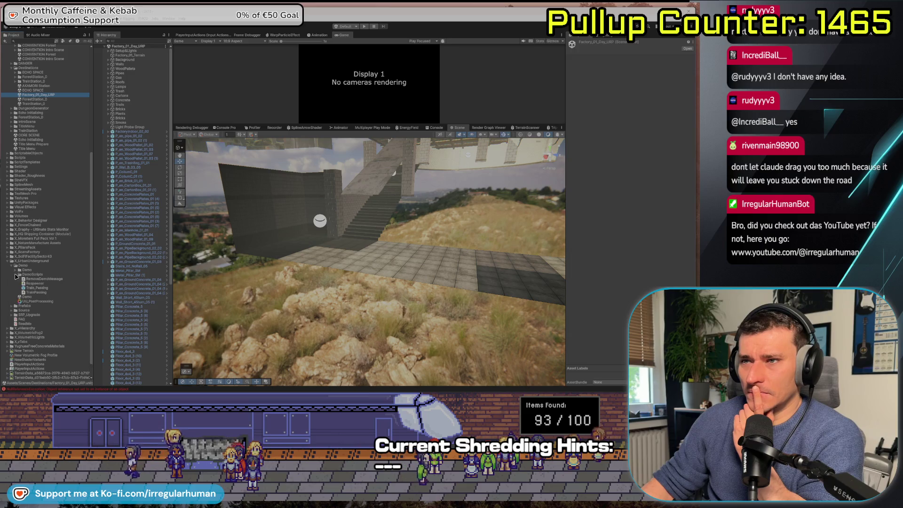
pyautogui.click(30, 297)
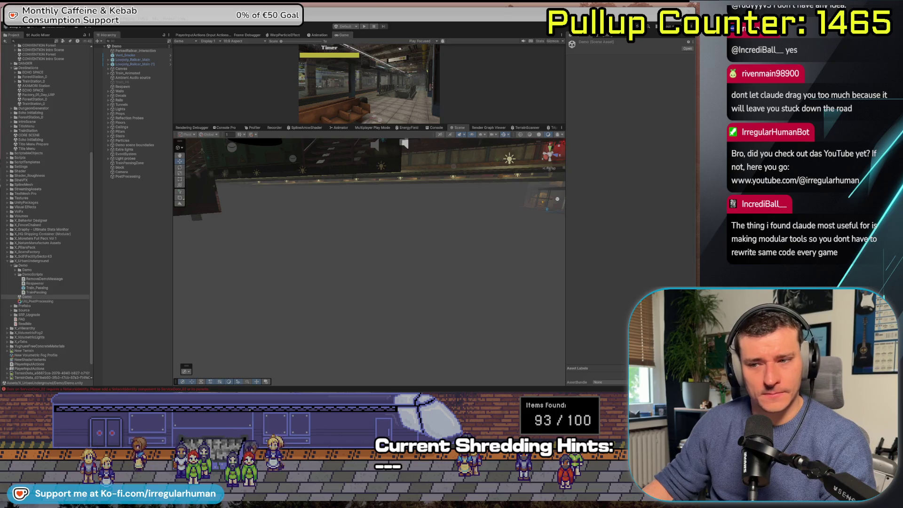
# Step: Fly the Scene camera down the dark tunnel to the platform, then enlarge the game preview
pyautogui.moveTo(317, 150)
pyautogui.mouseDown()
pyautogui.moveTo(313, 228)
pyautogui.moveTo(282, 263)
pyautogui.moveTo(338, 317)
pyautogui.moveTo(206, 239)
pyautogui.moveTo(547, 247)
pyautogui.moveTo(382, 210)
pyautogui.mouseUp()
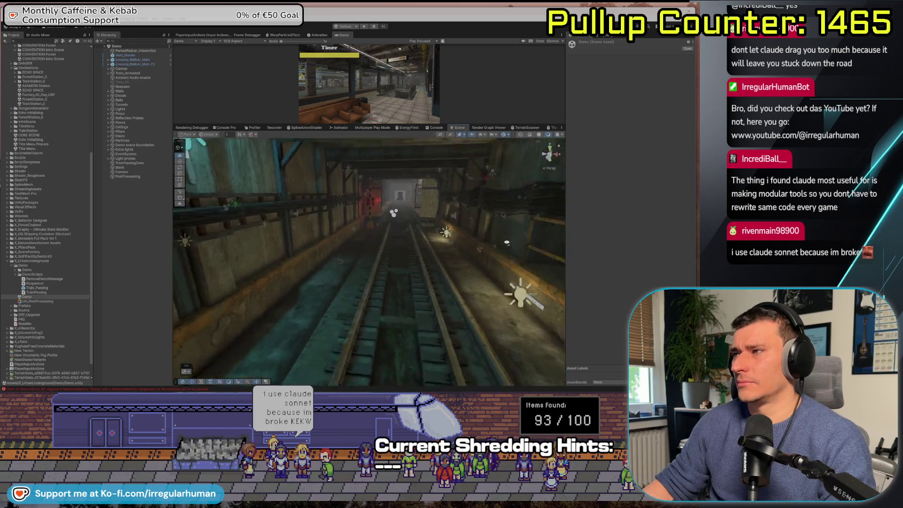
pyautogui.press('w')
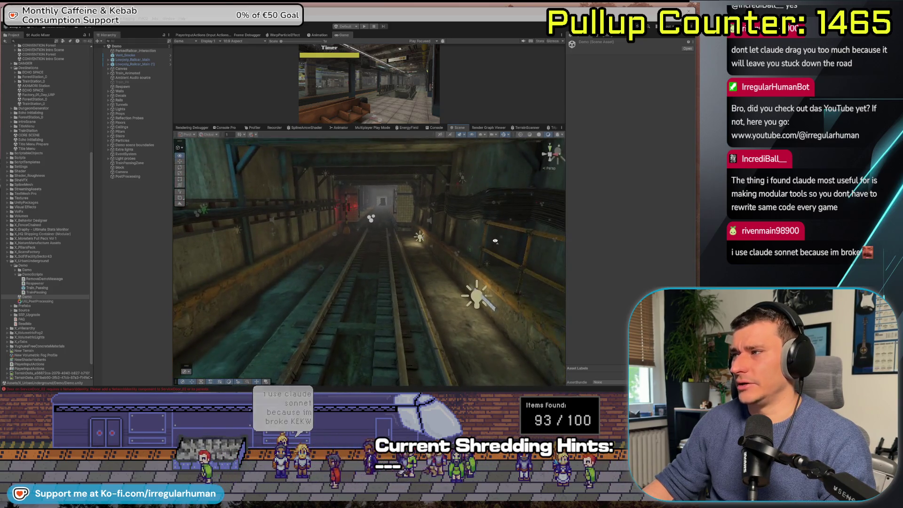
pyautogui.press('w')
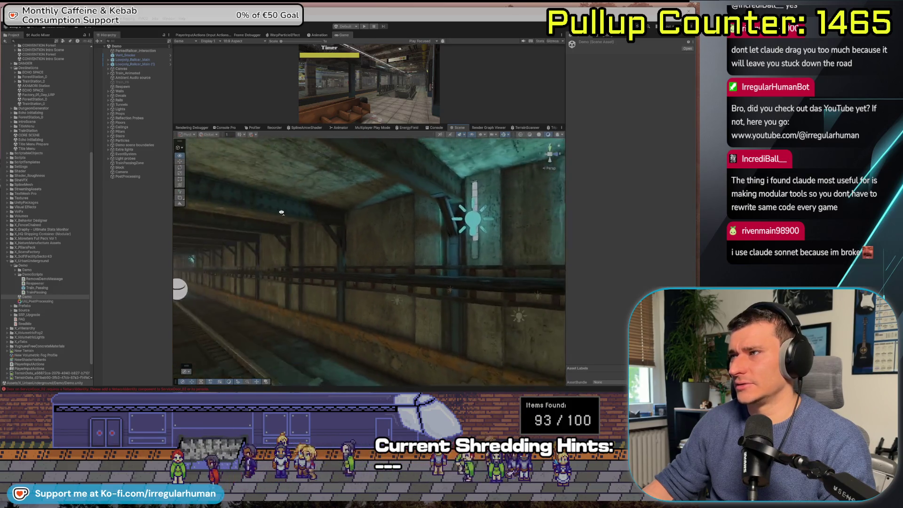
pyautogui.press('w')
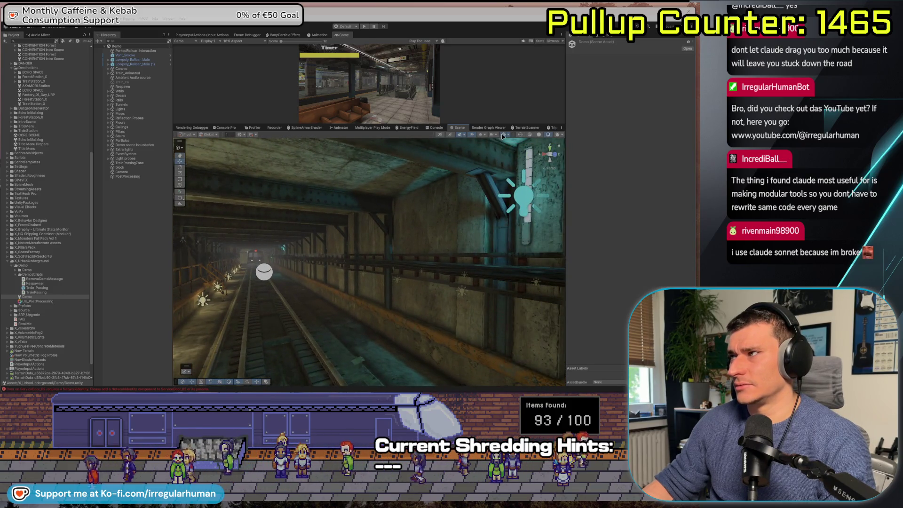
pyautogui.press('w')
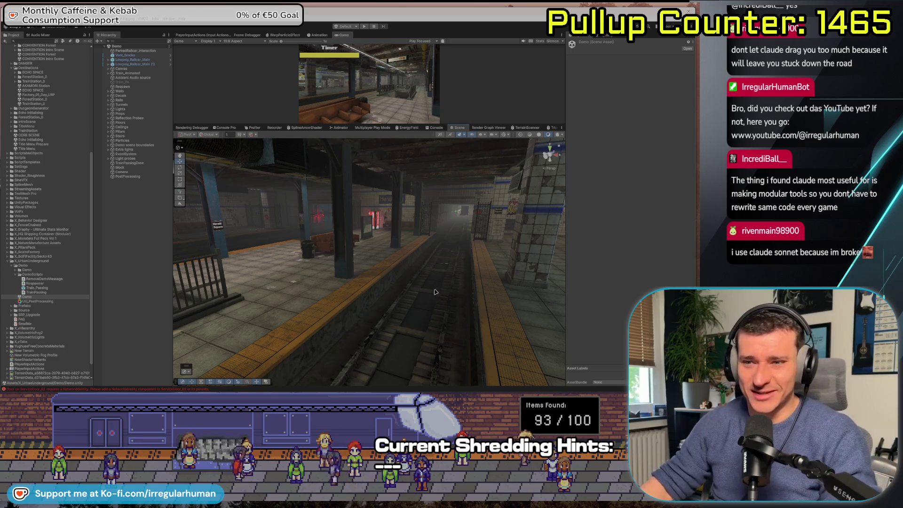
pyautogui.moveTo(423, 259)
pyautogui.mouseDown()
pyautogui.moveTo(547, 147)
pyautogui.moveTo(333, 256)
pyautogui.moveTo(269, 255)
pyautogui.moveTo(221, 272)
pyautogui.moveTo(286, 249)
pyautogui.moveTo(357, 195)
pyautogui.mouseUp()
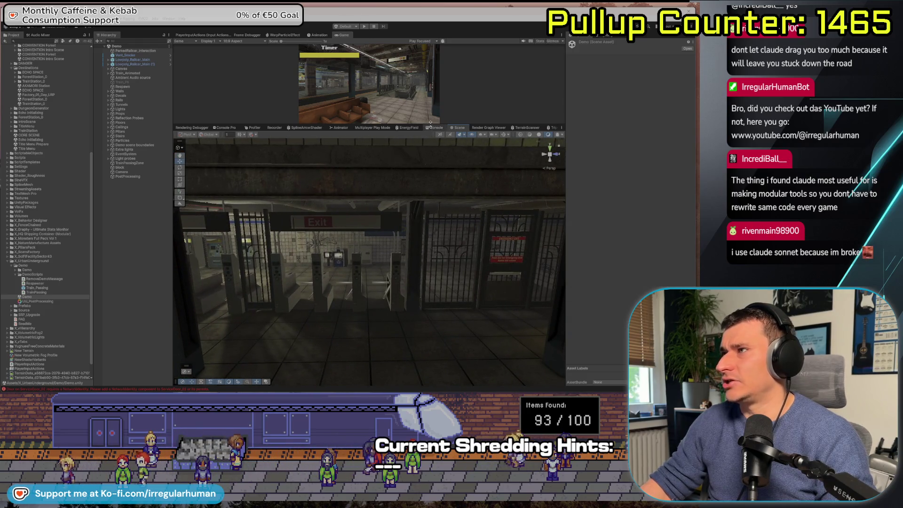
pyautogui.moveTo(368, 125); pyautogui.dragTo(368, 248)
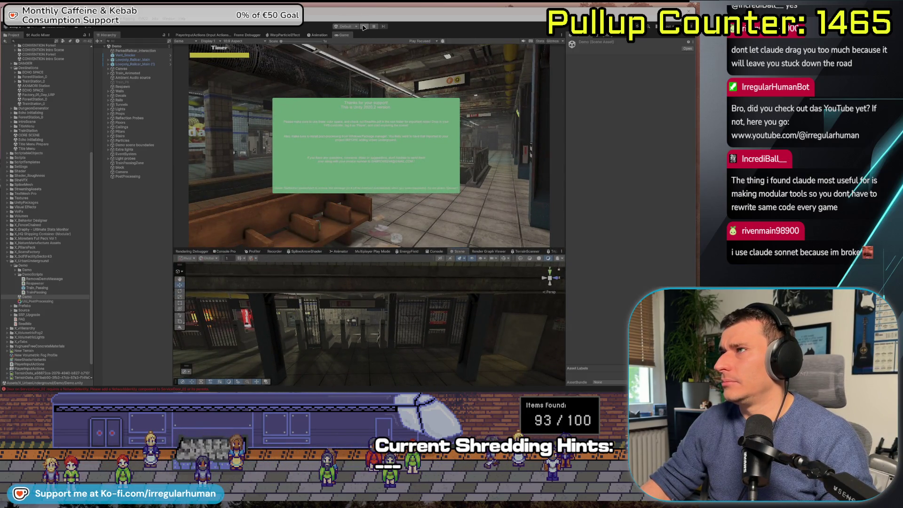
# Step: Play and stop the Demo scene, shrink the game preview, and select the ceiling beam
pyautogui.click(363, 27)
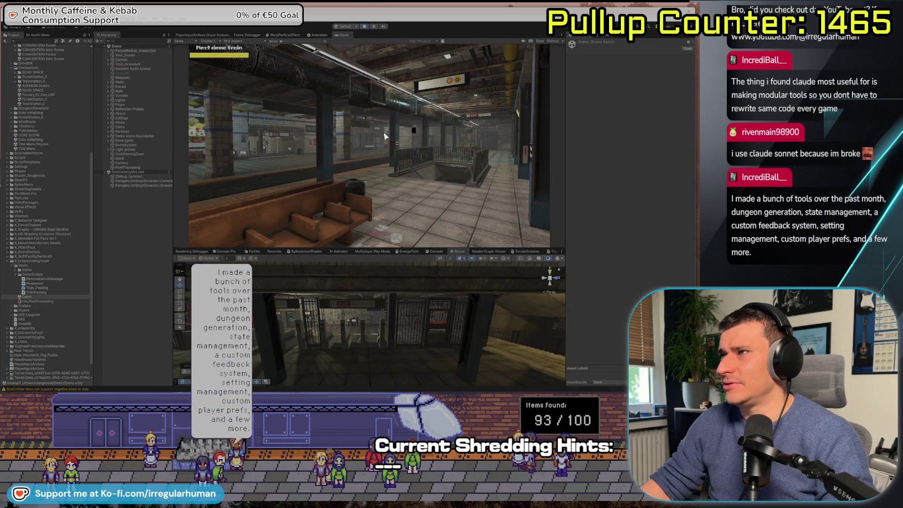
pyautogui.click(367, 26)
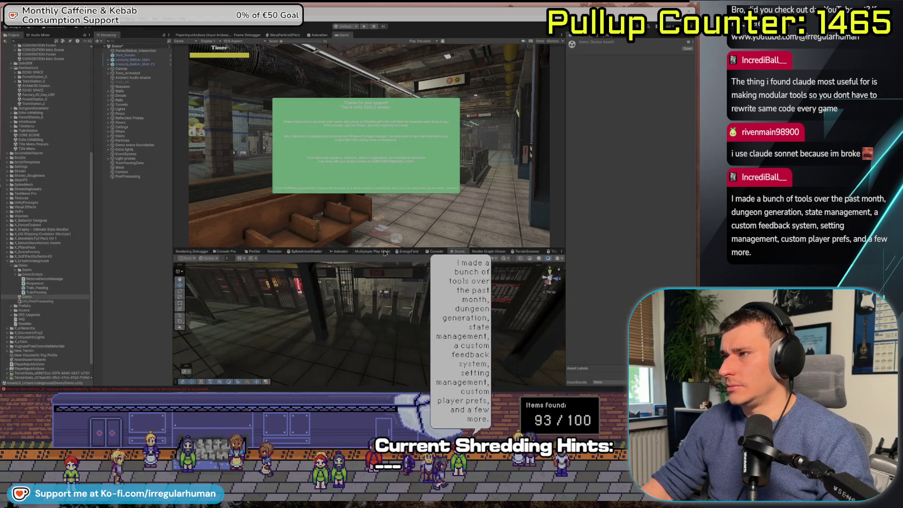
pyautogui.moveTo(404, 244); pyautogui.dragTo(404, 138)
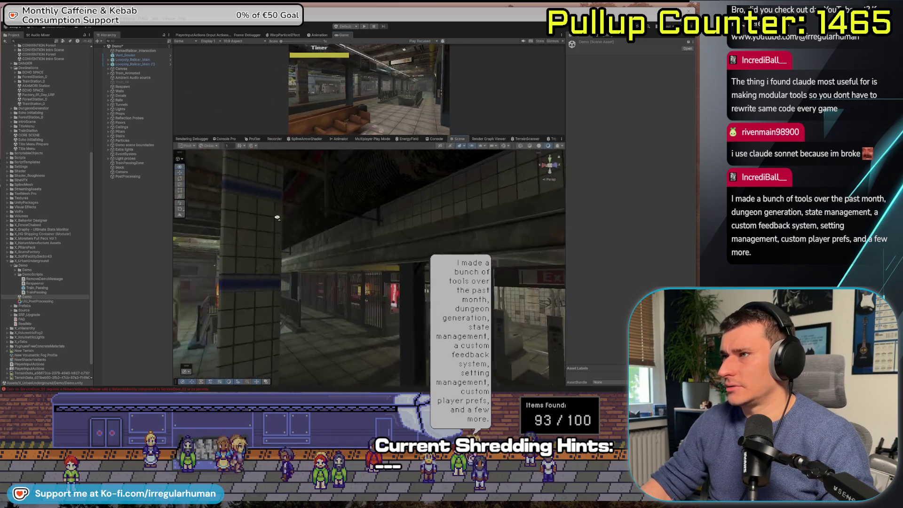
pyautogui.moveTo(191, 228)
pyautogui.mouseDown()
pyautogui.moveTo(274, 216)
pyautogui.moveTo(369, 247)
pyautogui.moveTo(410, 280)
pyautogui.moveTo(539, 296)
pyautogui.moveTo(485, 308)
pyautogui.moveTo(523, 300)
pyautogui.mouseUp()
pyautogui.click(368, 249)
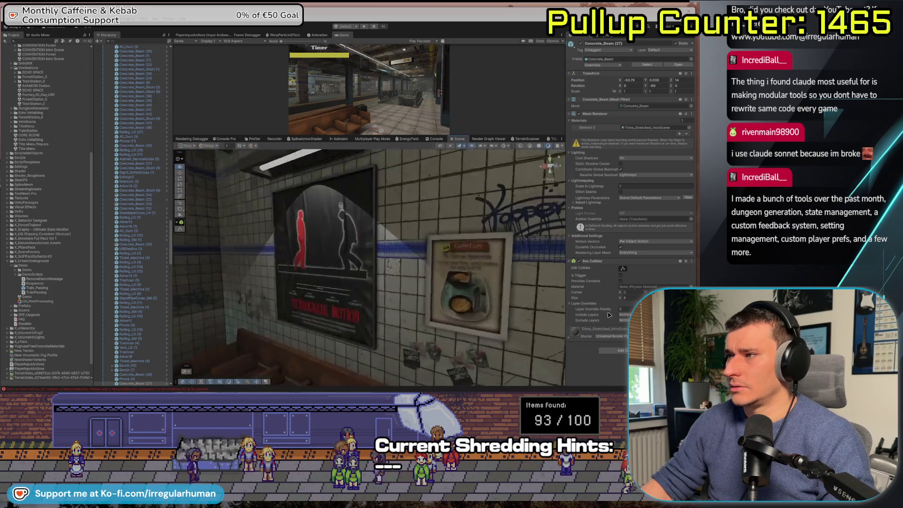
# Step: Select the metal pillar on the platform and fly along the platform and tracks
pyautogui.scroll(3, 341, 324)
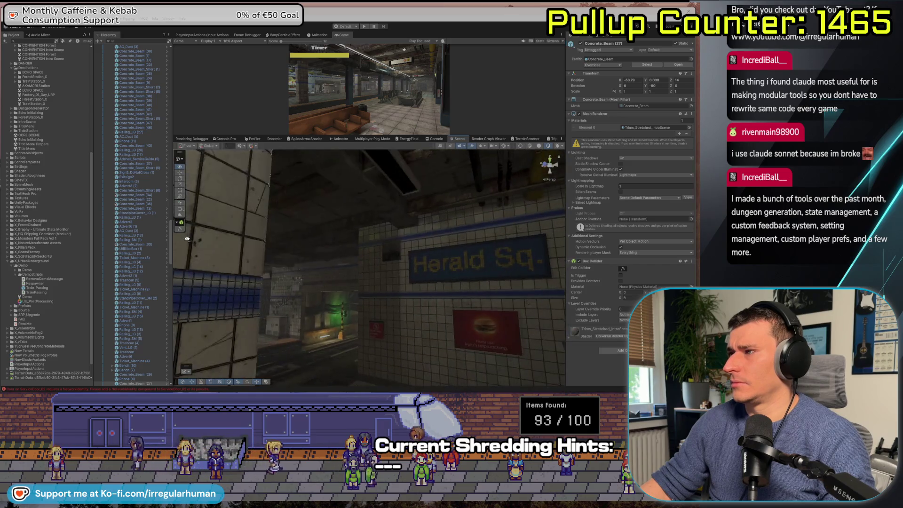
pyautogui.moveTo(187, 239); pyautogui.dragTo(48, 256)
pyautogui.moveTo(476, 293); pyautogui.dragTo(462, 296)
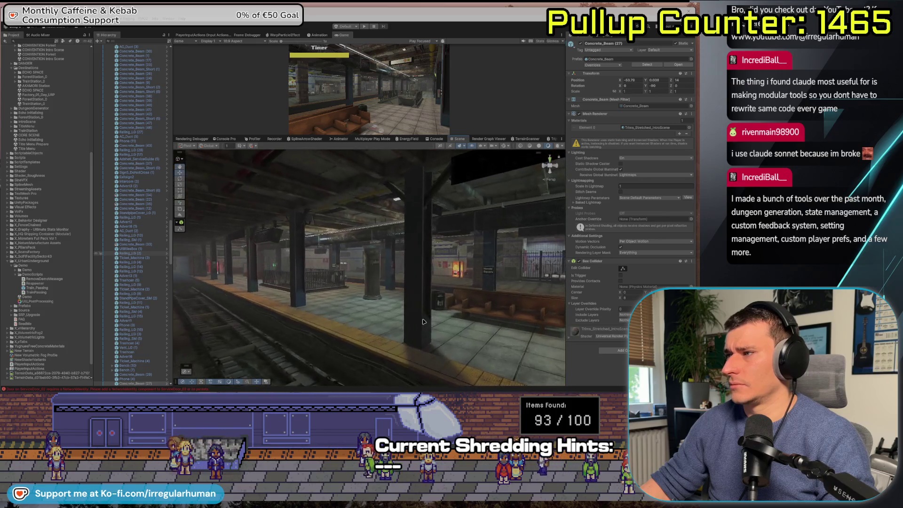
pyautogui.click(423, 323)
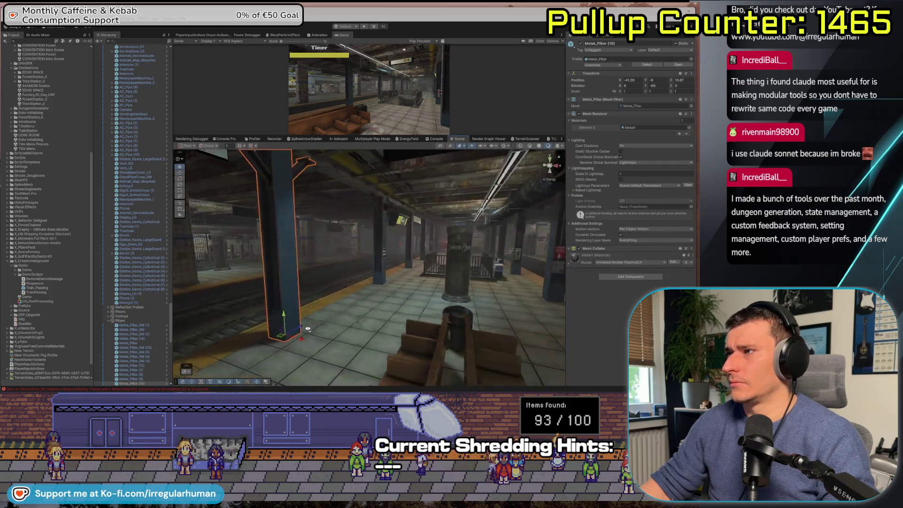
pyautogui.moveTo(260, 328); pyautogui.dragTo(416, 200)
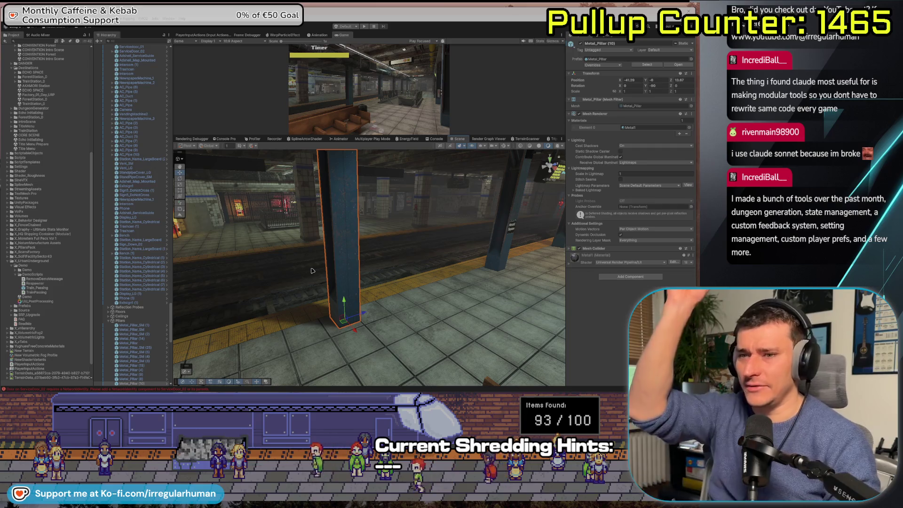
pyautogui.moveTo(312, 271); pyautogui.dragTo(183, 294)
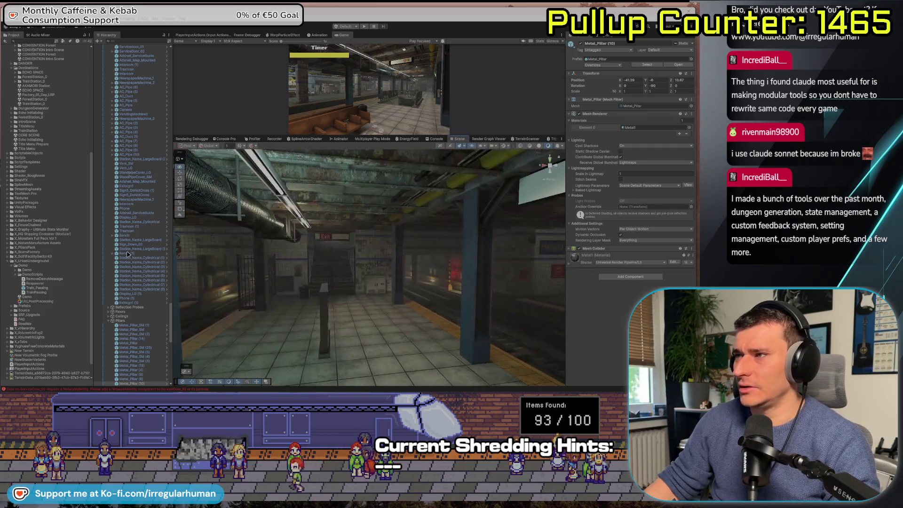
pyautogui.moveTo(183, 263); pyautogui.dragTo(218, 262)
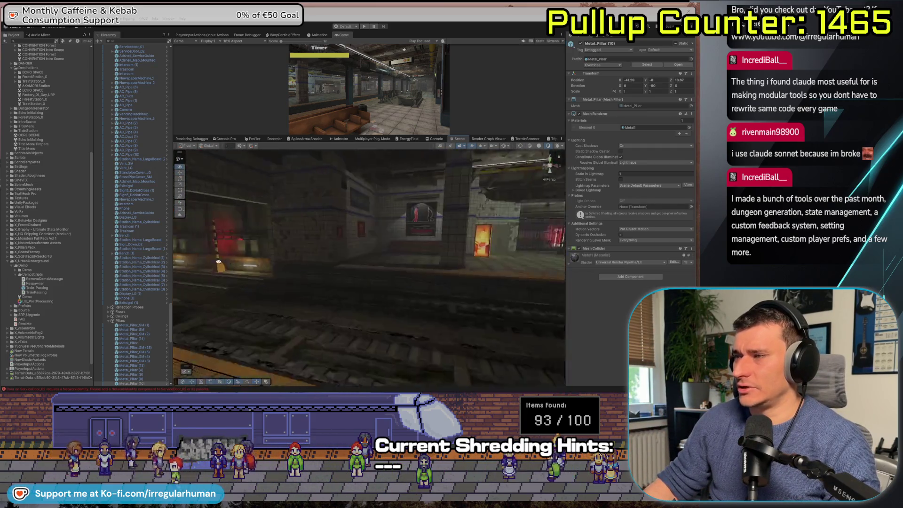
pyautogui.moveTo(348, 254)
pyautogui.mouseDown()
pyautogui.moveTo(222, 277)
pyautogui.moveTo(121, 281)
pyautogui.moveTo(237, 322)
pyautogui.moveTo(370, 329)
pyautogui.moveTo(283, 363)
pyautogui.mouseUp()
pyautogui.scroll(-20, 118, 211)
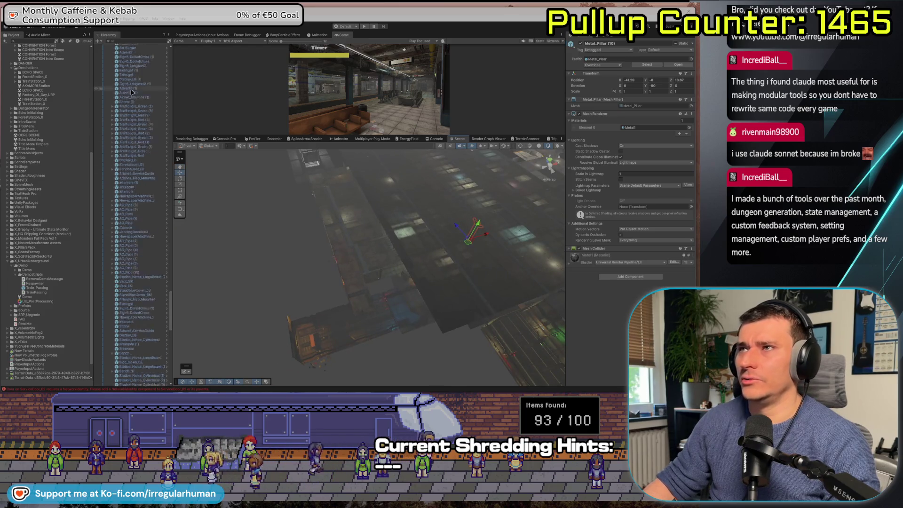
pyautogui.scroll(10, 131, 170)
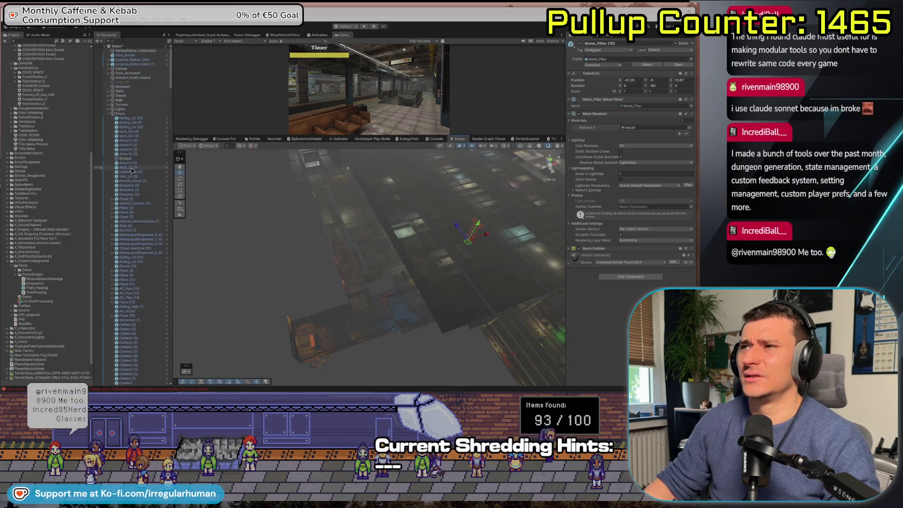
# Step: Collapse the Props and Pillars groups and select the Factory_01_Day_URP scene asset
pyautogui.click(109, 114)
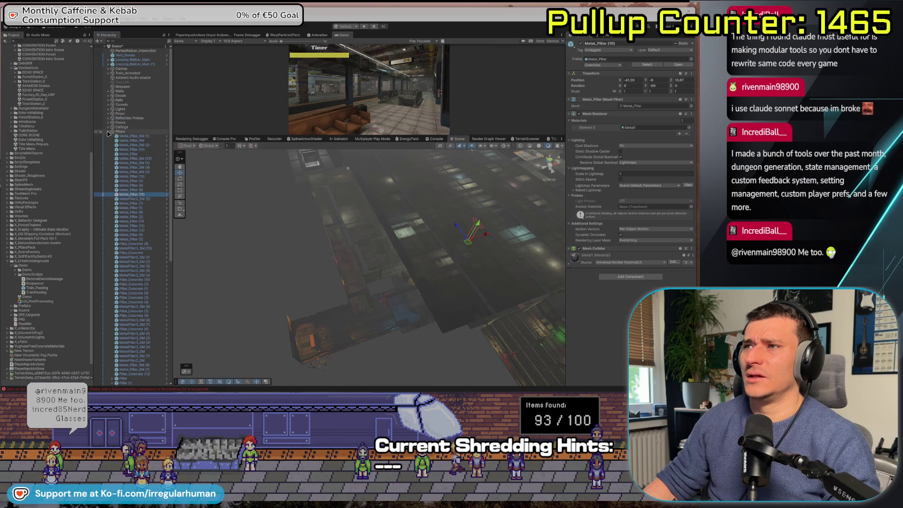
pyautogui.click(108, 132)
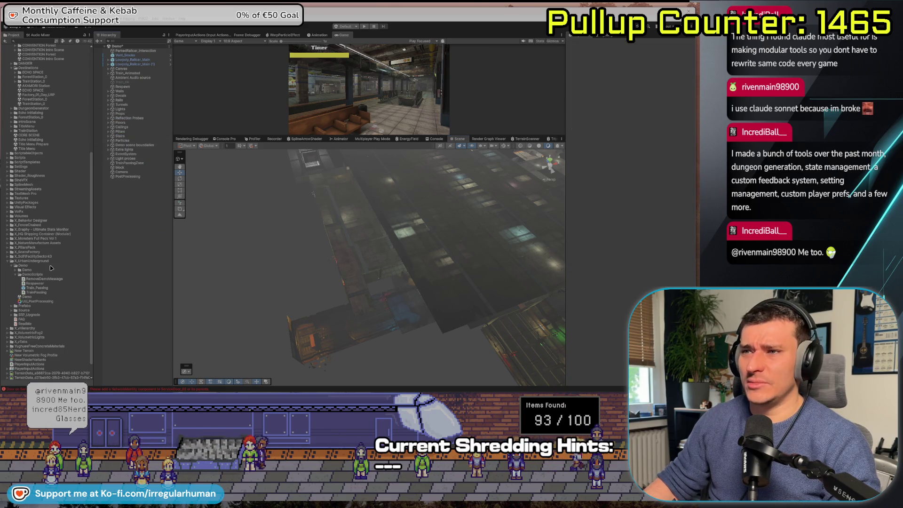
pyautogui.click(34, 96)
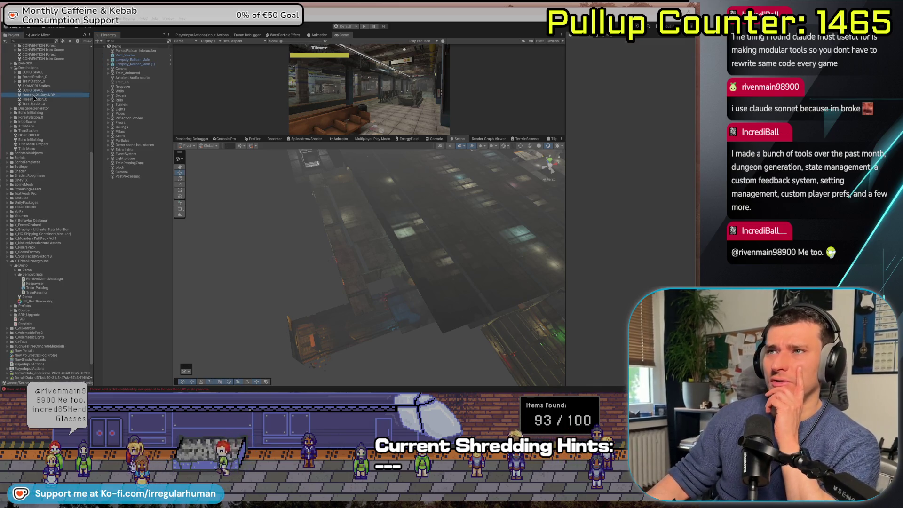
# Step: Open the Factory_01_Day_URP scene
pyautogui.doubleClick(39, 95)
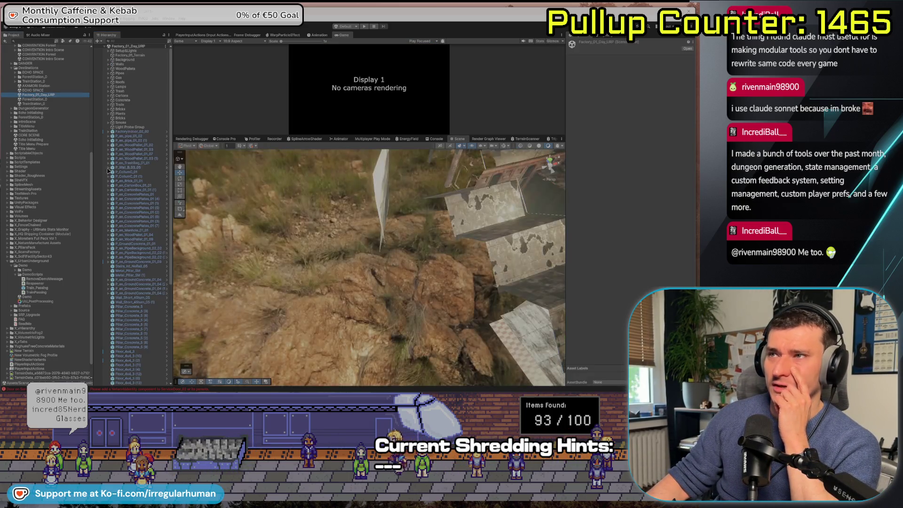
pyautogui.scroll(-5, 127, 197)
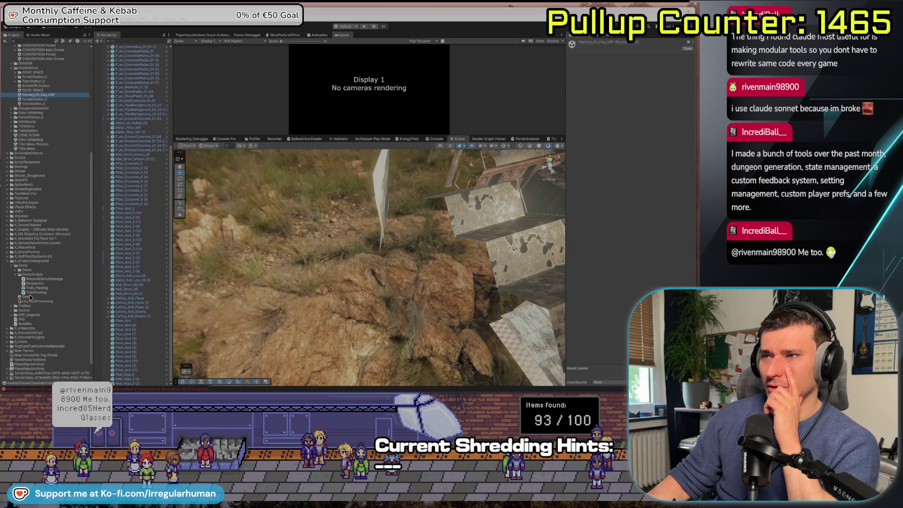
pyautogui.scroll(5, 133, 131)
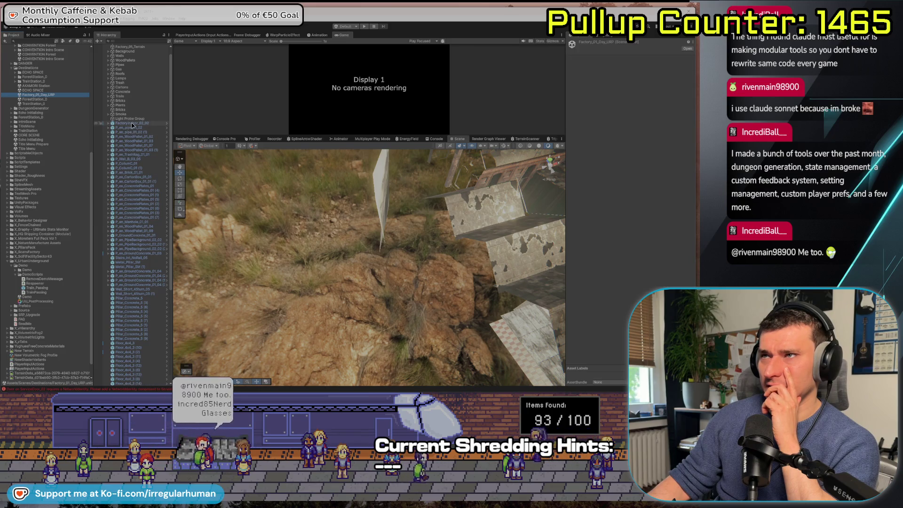
# Step: Select and frame FactoryIndoor_02_02, then Shift-select the long range of factory pieces
pyautogui.click(132, 123)
pyautogui.press('f')
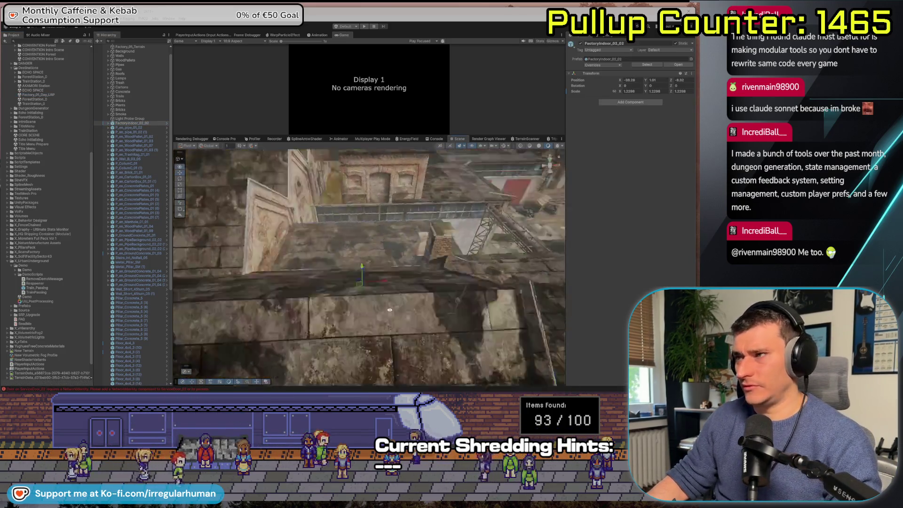
pyautogui.scroll(-5, 133, 275)
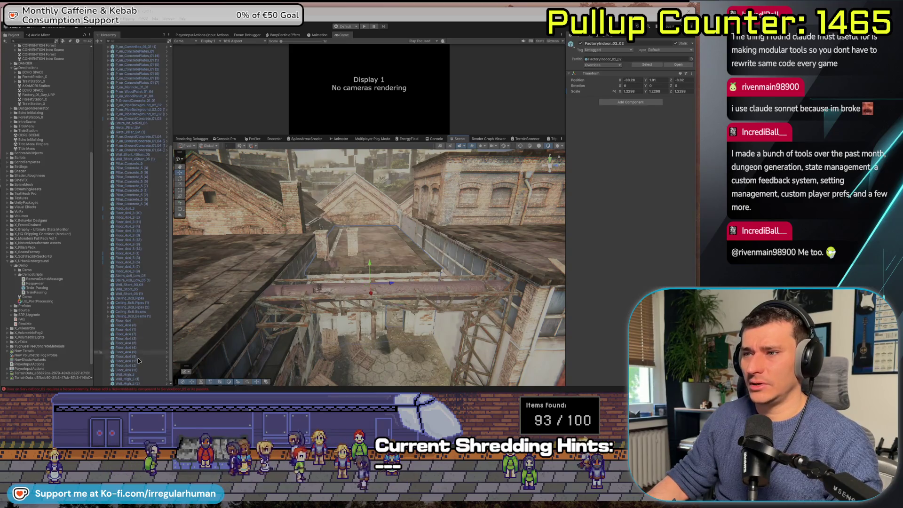
pyautogui.scroll(-3, 134, 275)
pyautogui.keyDown('shift'); pyautogui.click(136, 358); pyautogui.keyUp('shift')
pyautogui.scroll(10, 116, 193)
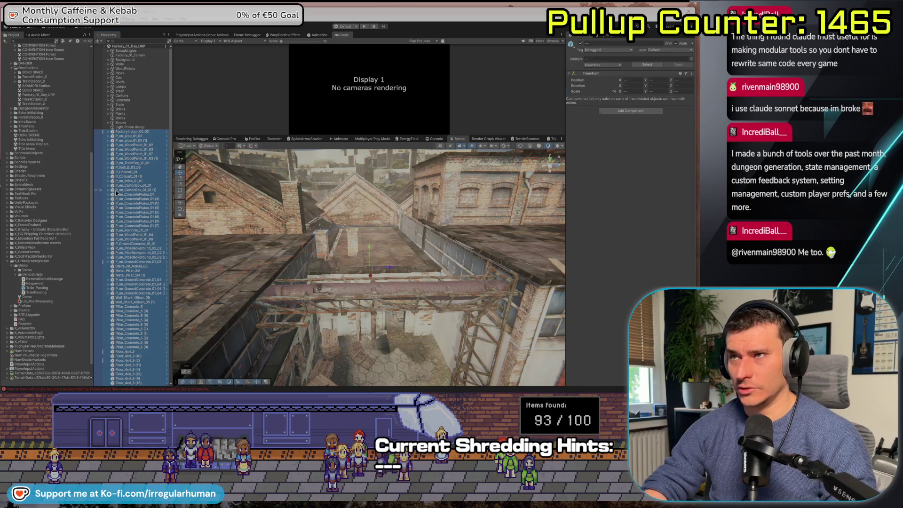
# Step: Create an empty GameObject named TrainStation
pyautogui.hotkey('ctrl', 'shift', 'n')
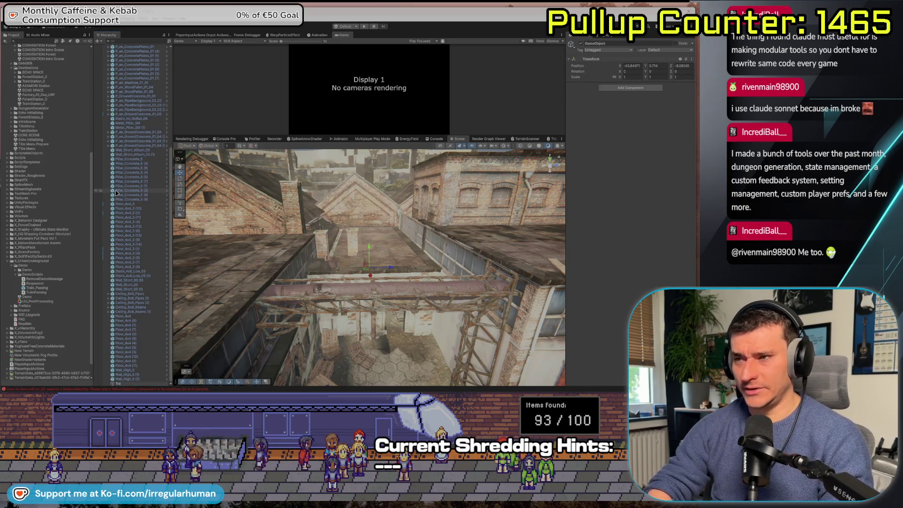
pyautogui.write('on')
pyautogui.press('Return')
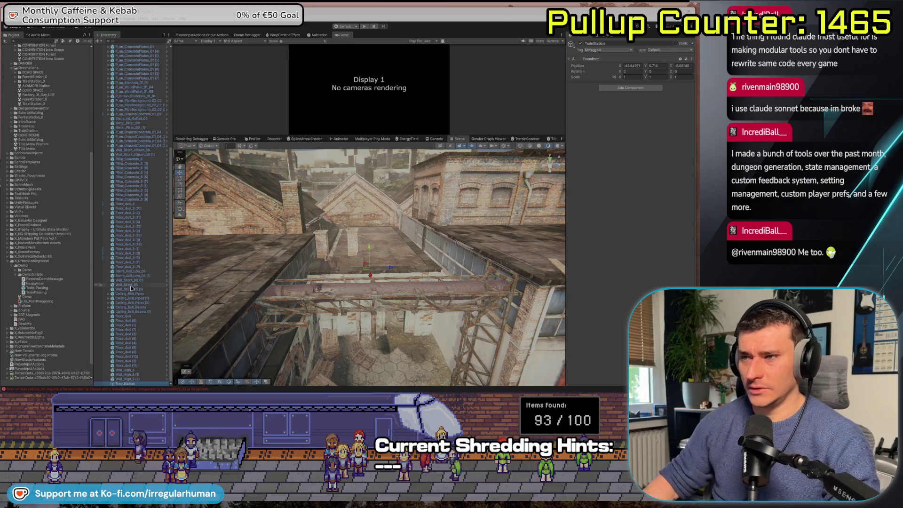
# Step: Parent the factory pieces under TrainStation and add the Demo scene to the Hierarchy
pyautogui.click(124, 379)
pyautogui.scroll(10, 135, 235)
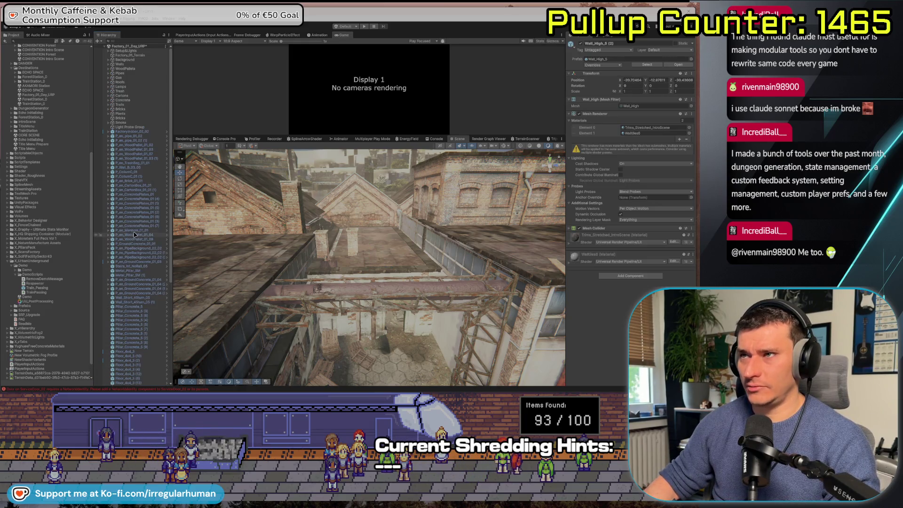
pyautogui.keyDown('shift'); pyautogui.click(133, 133); pyautogui.keyUp('shift')
pyautogui.scroll(-10, 126, 366)
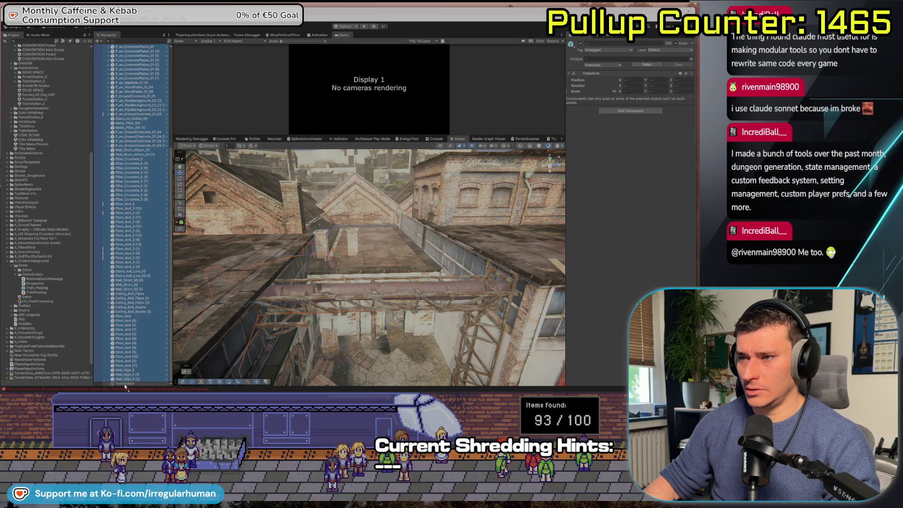
pyautogui.moveTo(125, 385); pyautogui.dragTo(125, 384)
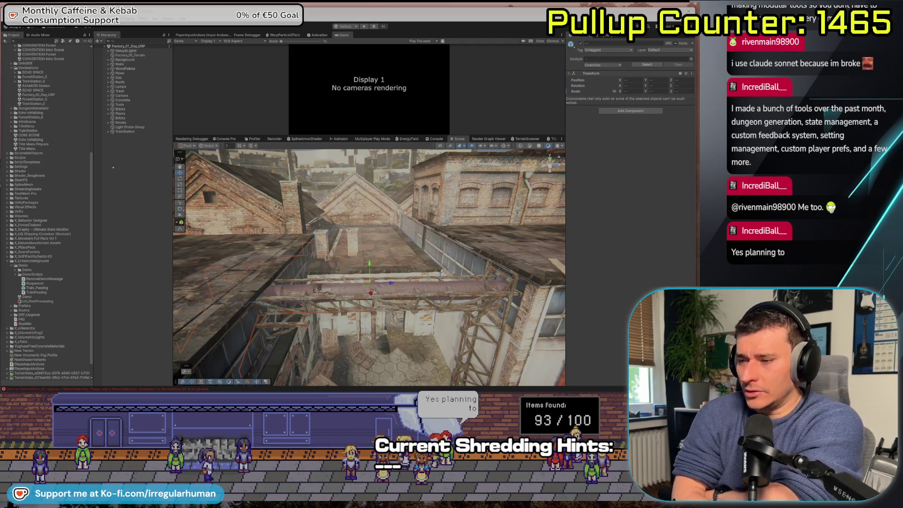
pyautogui.moveTo(113, 167); pyautogui.dragTo(113, 169)
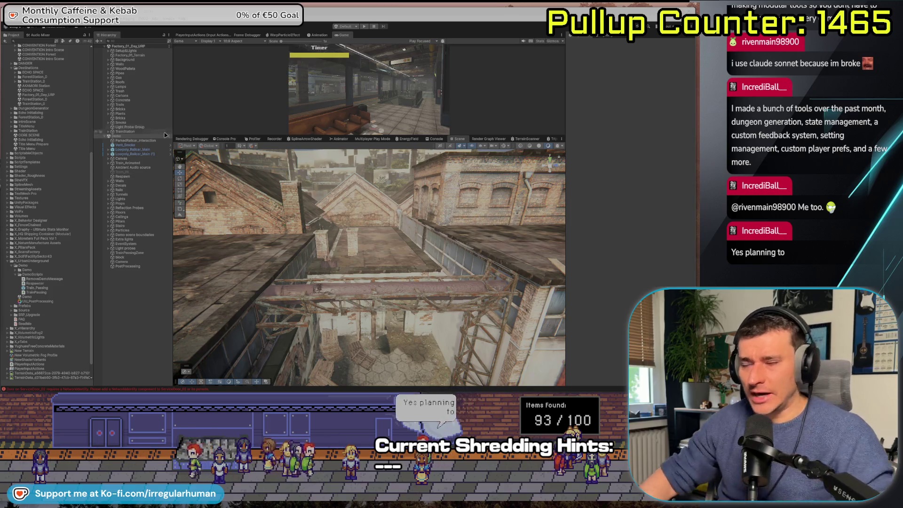
# Step: Select ParkedRailcar_Interaction through PostProcessing and move them together over the hillside
pyautogui.moveTo(305, 329)
pyautogui.mouseDown()
pyautogui.moveTo(312, 359)
pyautogui.moveTo(379, 315)
pyautogui.moveTo(440, 331)
pyautogui.moveTo(382, 309)
pyautogui.mouseUp()
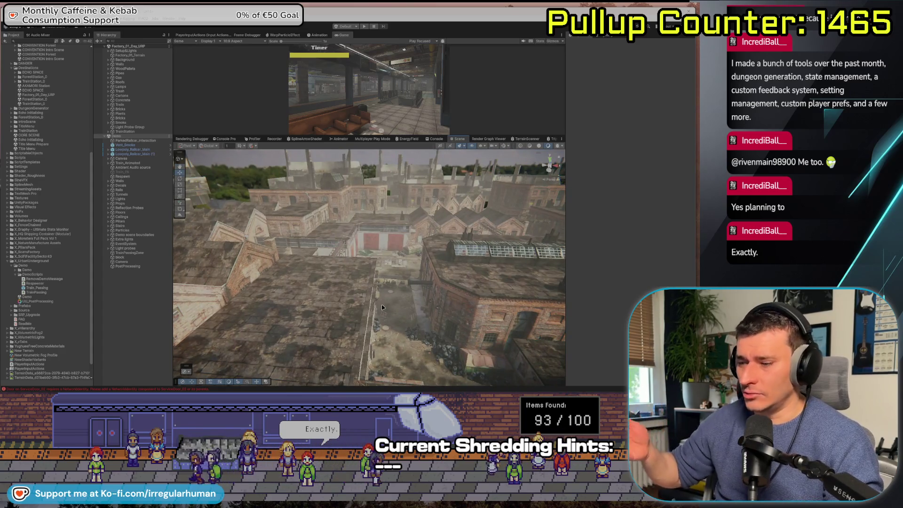
pyautogui.moveTo(386, 325)
pyautogui.mouseDown()
pyautogui.moveTo(299, 327)
pyautogui.moveTo(231, 308)
pyautogui.moveTo(307, 298)
pyautogui.moveTo(210, 248)
pyautogui.mouseUp()
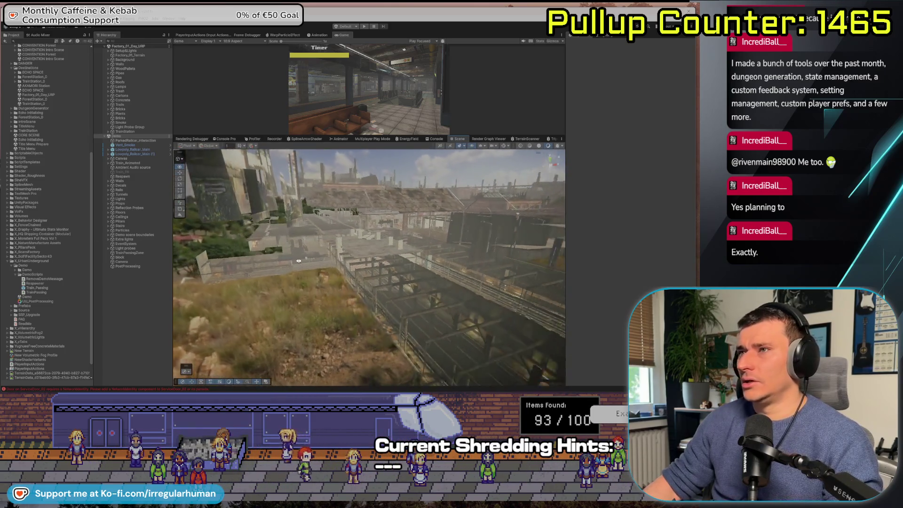
pyautogui.click(148, 140)
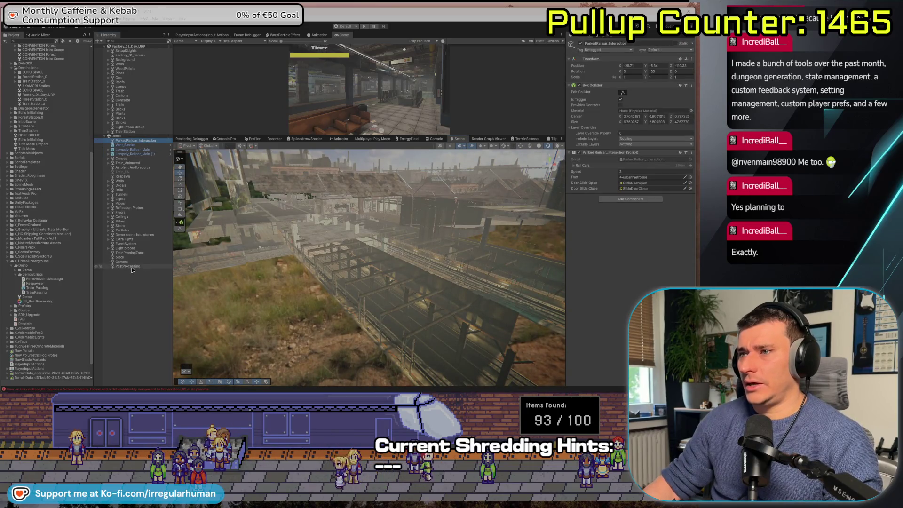
pyautogui.keyDown('shift'); pyautogui.click(132, 267); pyautogui.keyUp('shift')
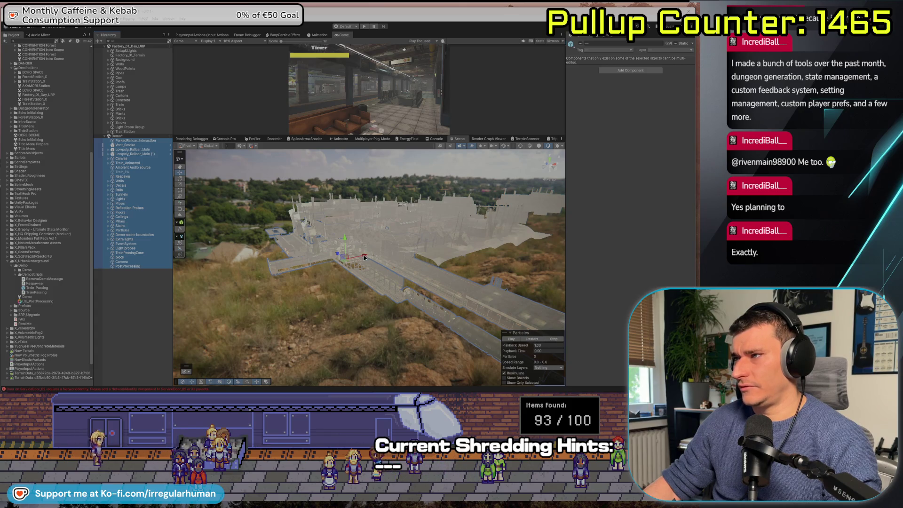
pyautogui.moveTo(364, 258); pyautogui.dragTo(238, 289)
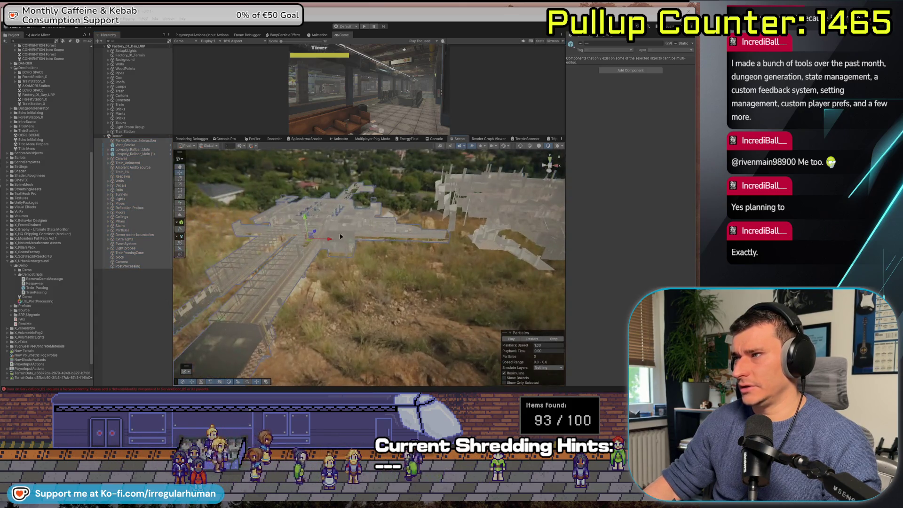
pyautogui.moveTo(293, 238)
pyautogui.mouseDown()
pyautogui.moveTo(254, 284)
pyautogui.moveTo(296, 311)
pyautogui.moveTo(311, 264)
pyautogui.moveTo(292, 240)
pyautogui.moveTo(344, 251)
pyautogui.moveTo(298, 265)
pyautogui.moveTo(438, 259)
pyautogui.moveTo(517, 231)
pyautogui.moveTo(412, 234)
pyautogui.moveTo(448, 270)
pyautogui.moveTo(447, 320)
pyautogui.moveTo(371, 308)
pyautogui.moveTo(223, 323)
pyautogui.moveTo(240, 343)
pyautogui.moveTo(231, 372)
pyautogui.moveTo(280, 408)
pyautogui.moveTo(349, 362)
pyautogui.moveTo(378, 376)
pyautogui.mouseUp()
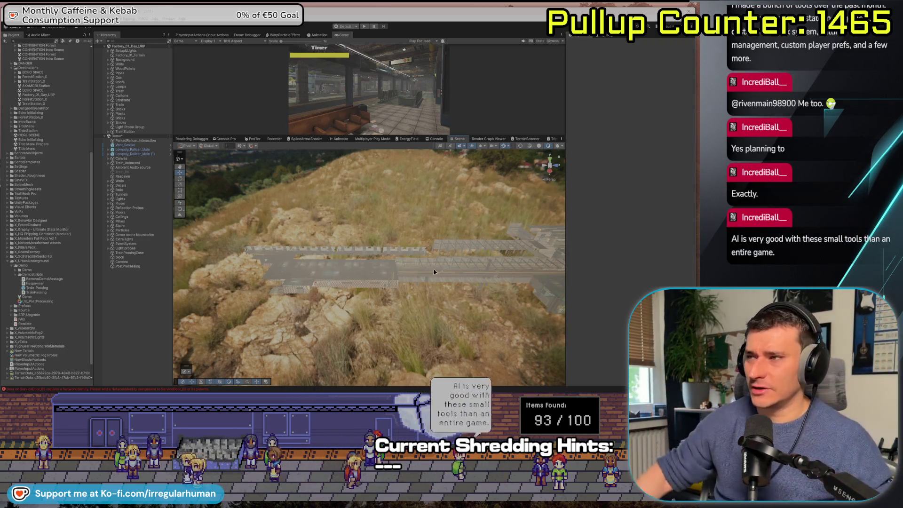
# Step: Select the parked railcar in the station structure
pyautogui.click(391, 291)
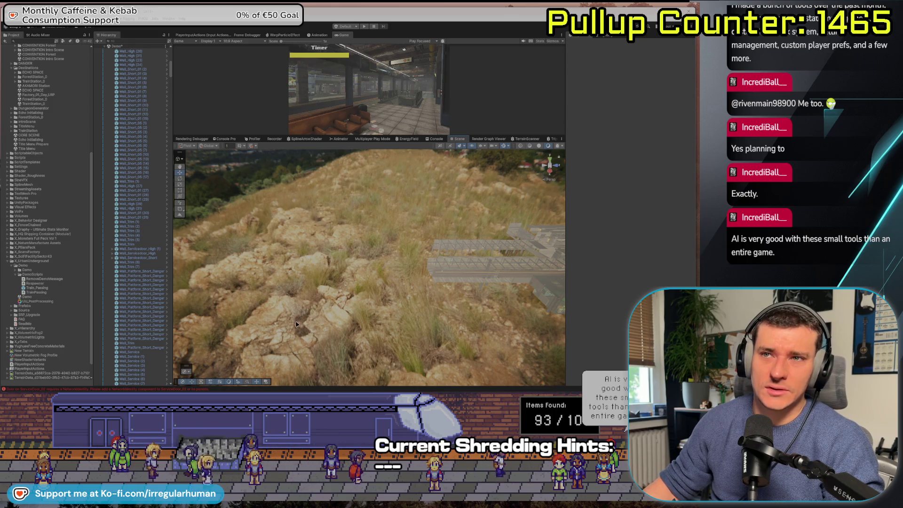
# Step: Zoom in on the stray walkway-and-stairs piece and delete it
pyautogui.moveTo(297, 331)
pyautogui.mouseDown()
pyautogui.moveTo(439, 326)
pyautogui.moveTo(290, 232)
pyautogui.mouseUp()
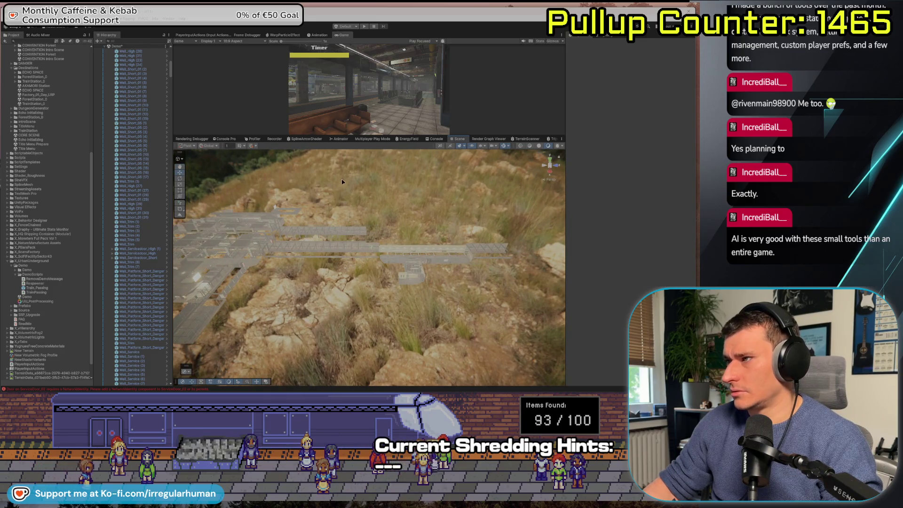
pyautogui.moveTo(342, 182)
pyautogui.mouseDown()
pyautogui.moveTo(382, 239)
pyautogui.moveTo(371, 249)
pyautogui.mouseUp()
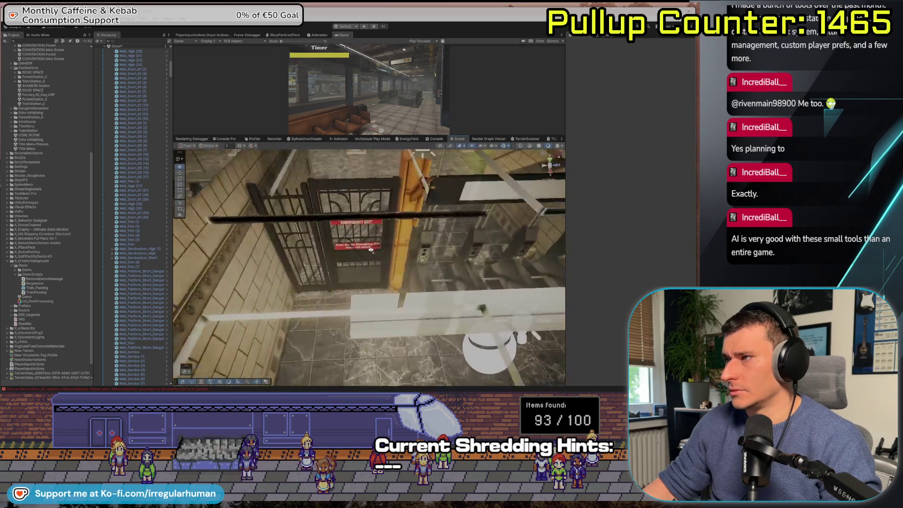
pyautogui.scroll(-10, 372, 250)
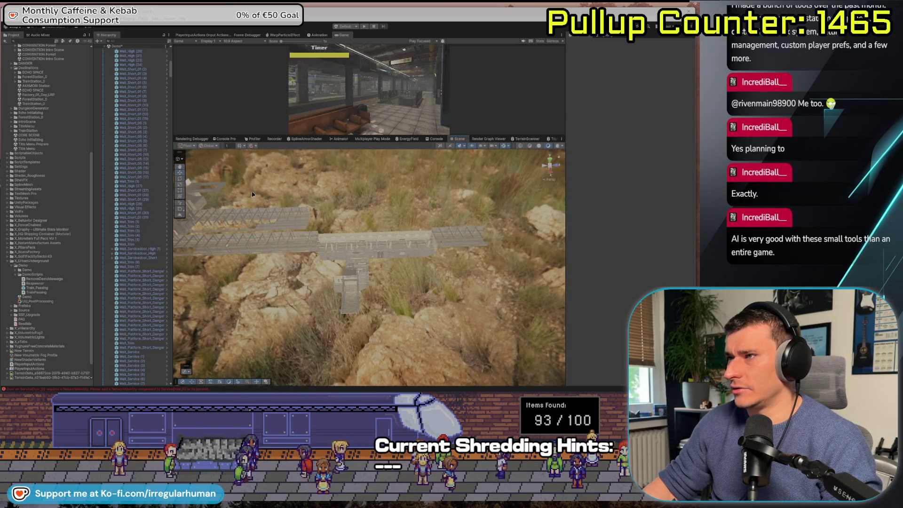
pyautogui.click(339, 240)
pyautogui.press('Delete')
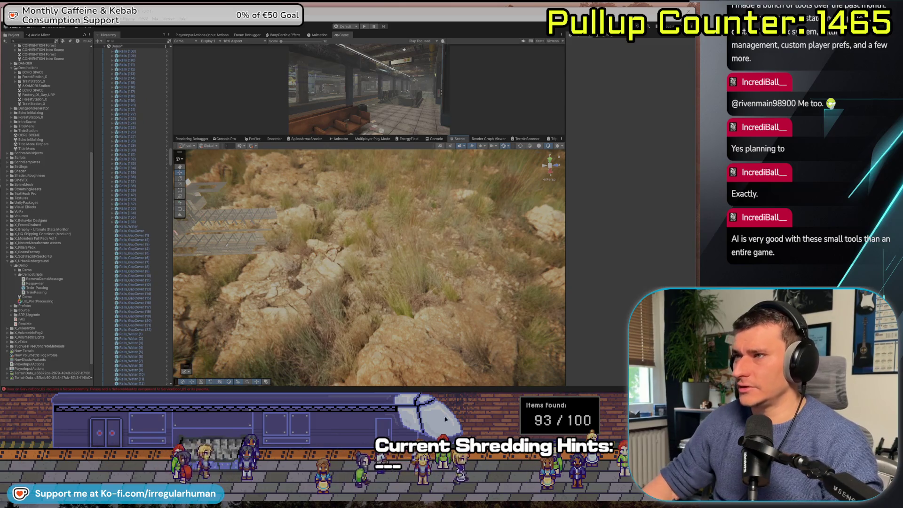
# Step: Fly down the stairwell, along the platform and through the tunnel to the green-tiled area
pyautogui.moveTo(283, 207); pyautogui.dragTo(230, 158)
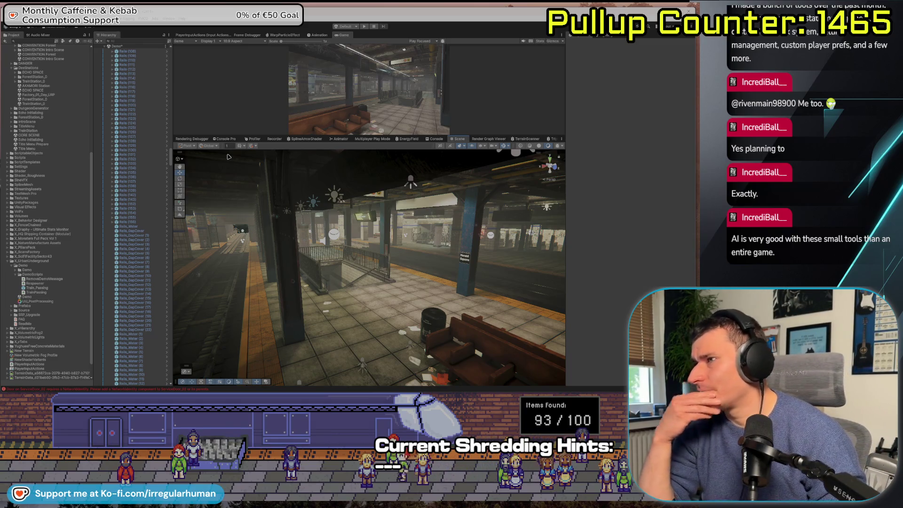
pyautogui.moveTo(330, 211)
pyautogui.mouseDown()
pyautogui.moveTo(352, 225)
pyautogui.moveTo(240, 205)
pyautogui.mouseUp()
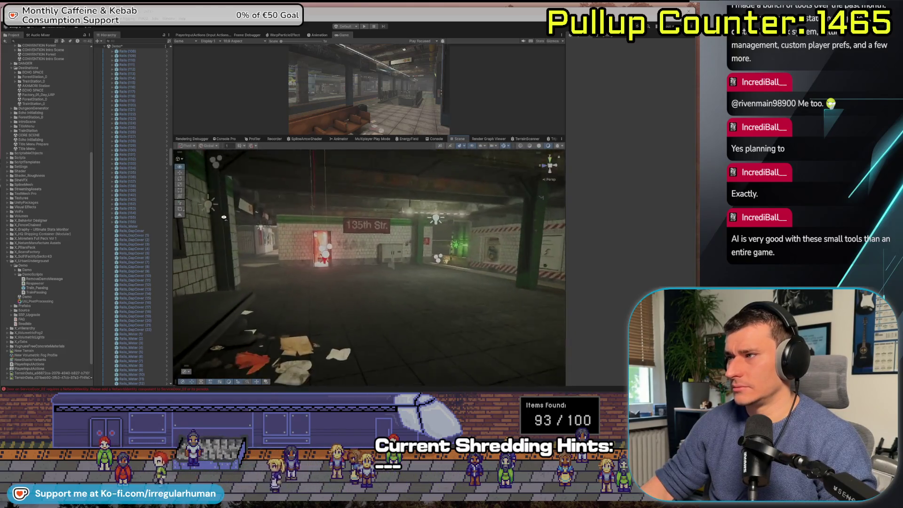
pyautogui.moveTo(462, 223); pyautogui.dragTo(473, 218)
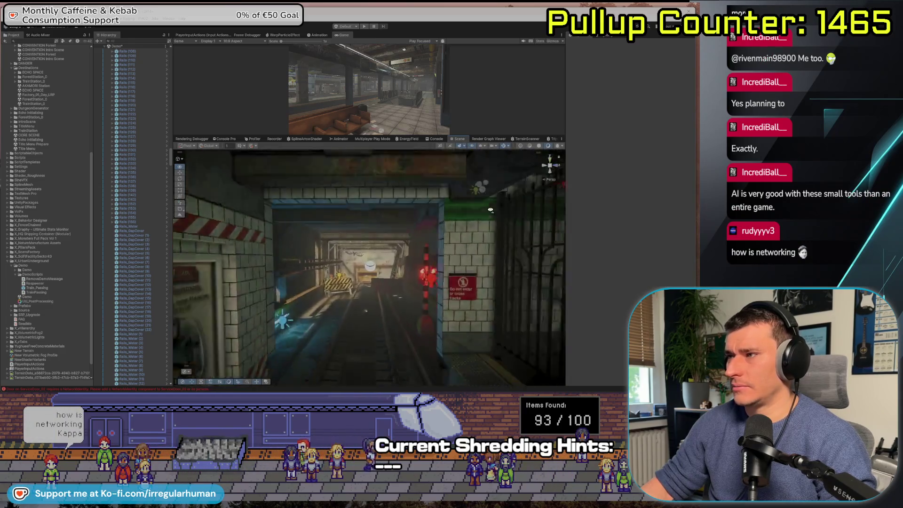
pyautogui.moveTo(491, 211)
pyautogui.mouseDown()
pyautogui.moveTo(530, 209)
pyautogui.moveTo(561, 187)
pyautogui.mouseUp()
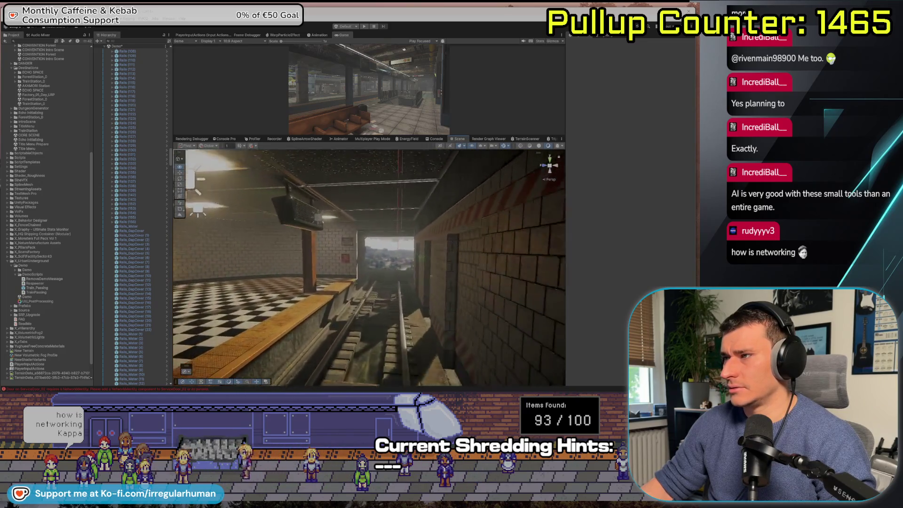
pyautogui.moveTo(561, 188); pyautogui.dragTo(668, 206)
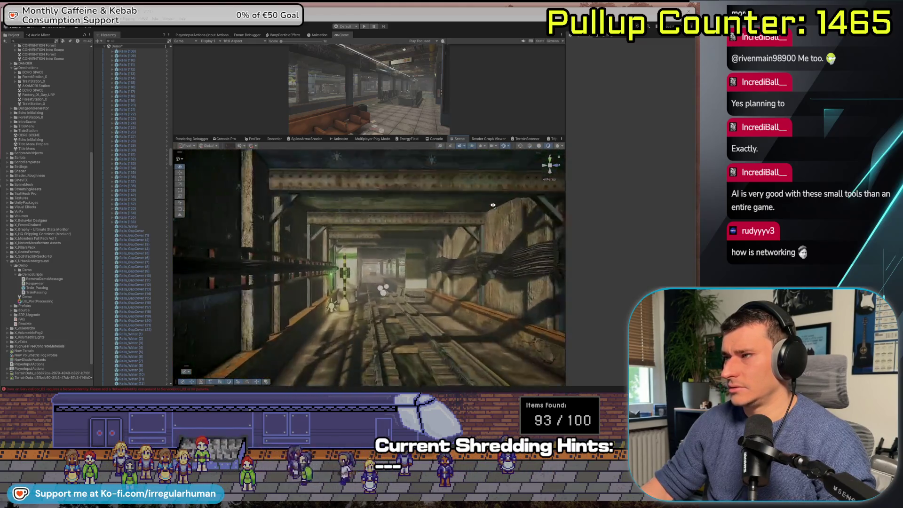
pyautogui.moveTo(492, 205); pyautogui.dragTo(496, 205)
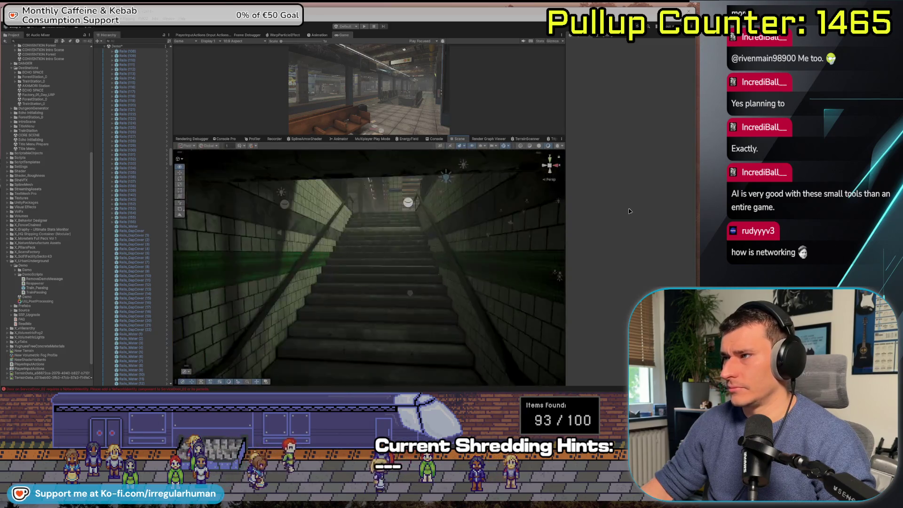
# Step: Frame the nearby platform and look around at the ceiling beams, tiled pillar, gated doorway and floor
pyautogui.press('f')
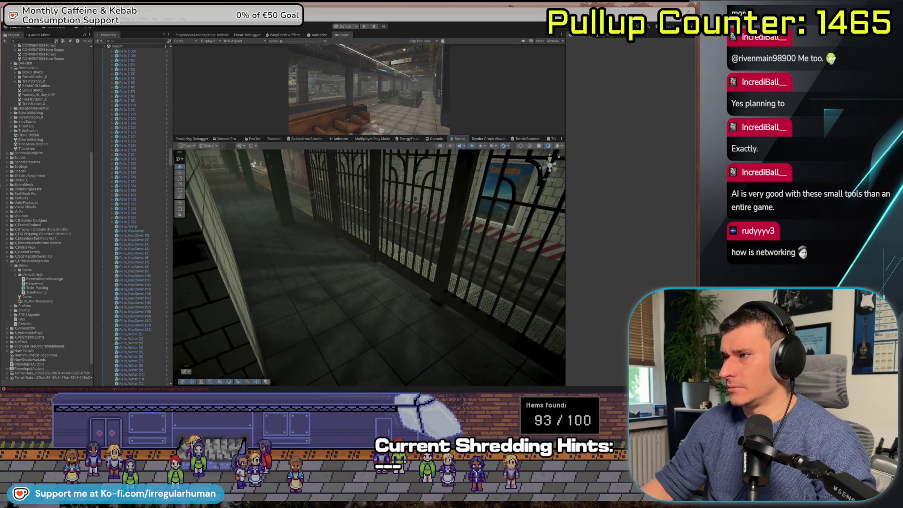
pyautogui.moveTo(376, 282); pyautogui.dragTo(654, 163)
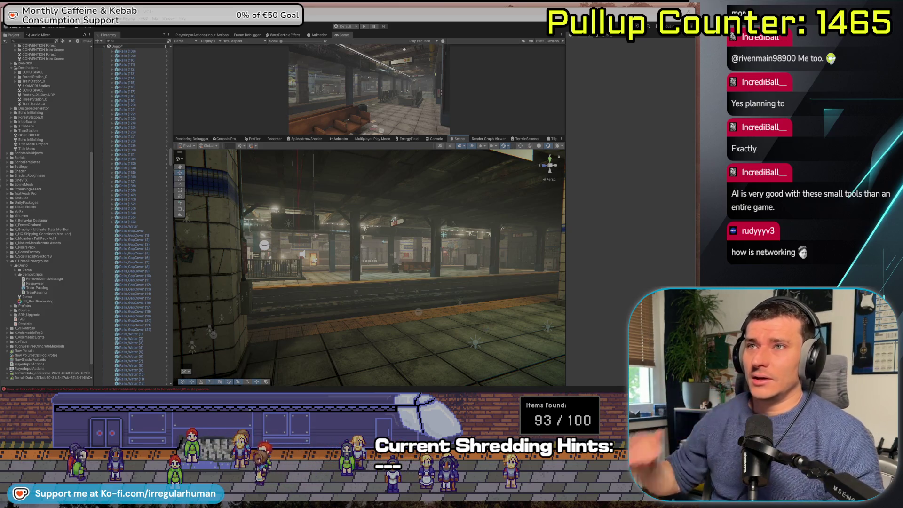
pyautogui.moveTo(329, 254); pyautogui.dragTo(277, 253)
pyautogui.moveTo(54, 257); pyautogui.dragTo(26, 253)
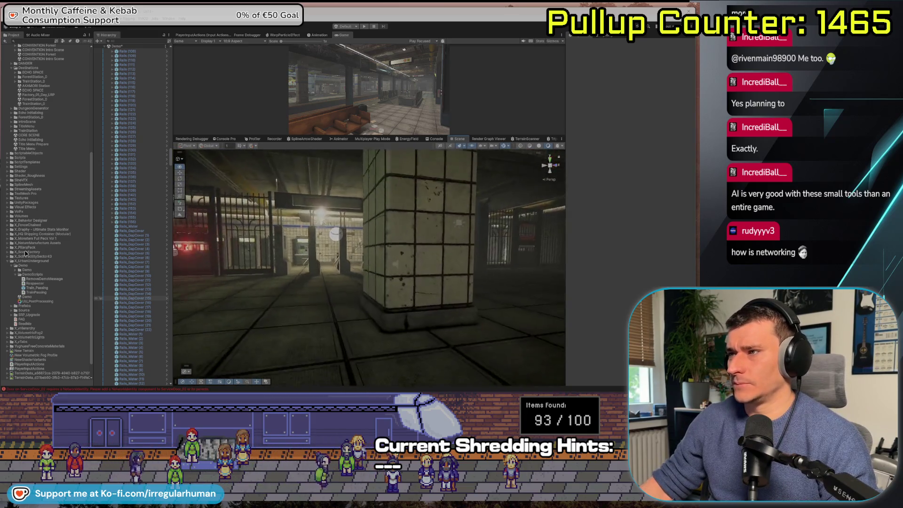
pyautogui.moveTo(369, 254)
pyautogui.mouseDown()
pyautogui.moveTo(369, 282)
pyautogui.moveTo(395, 250)
pyautogui.moveTo(423, 245)
pyautogui.mouseUp()
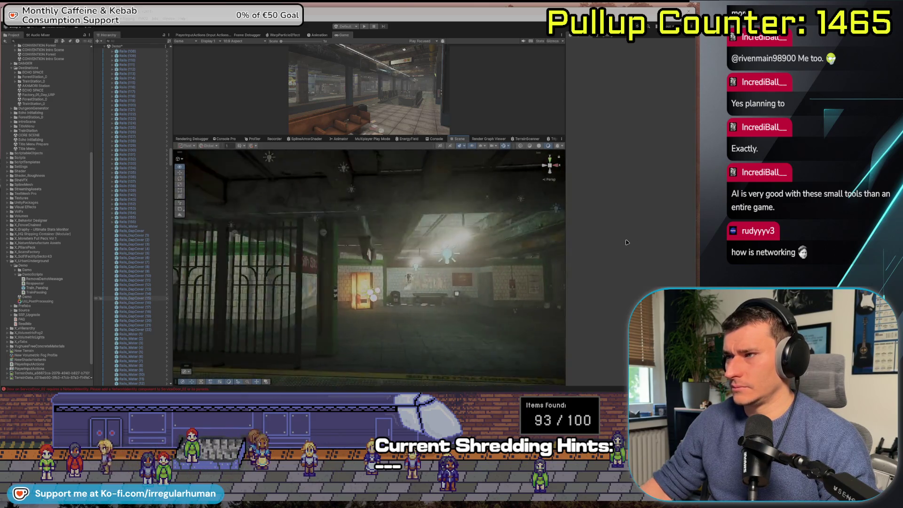
# Step: Fly down the corridor to the brick wall, then rise up over the platforms
pyautogui.moveTo(583, 243); pyautogui.dragTo(597, 251)
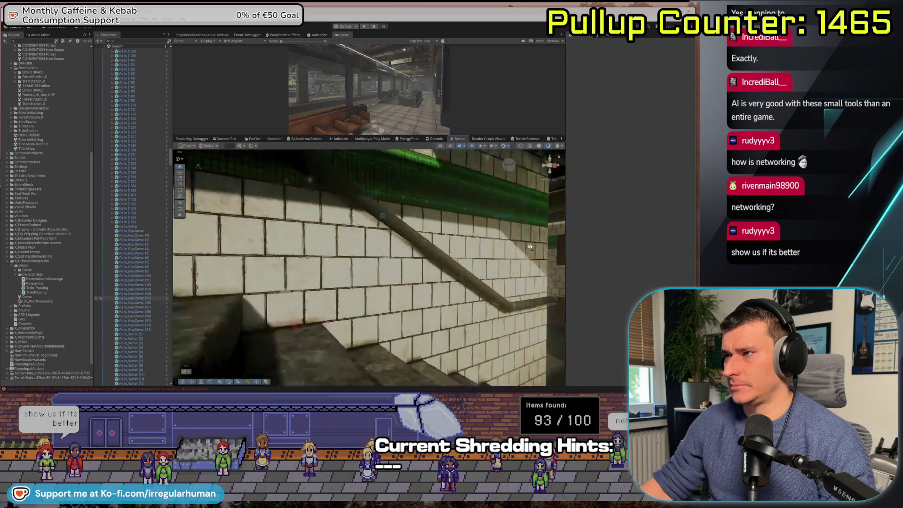
pyautogui.moveTo(507, 246)
pyautogui.mouseDown()
pyautogui.moveTo(396, 259)
pyautogui.moveTo(620, 269)
pyautogui.moveTo(610, 260)
pyautogui.mouseUp()
pyautogui.moveTo(554, 171); pyautogui.dragTo(574, 160)
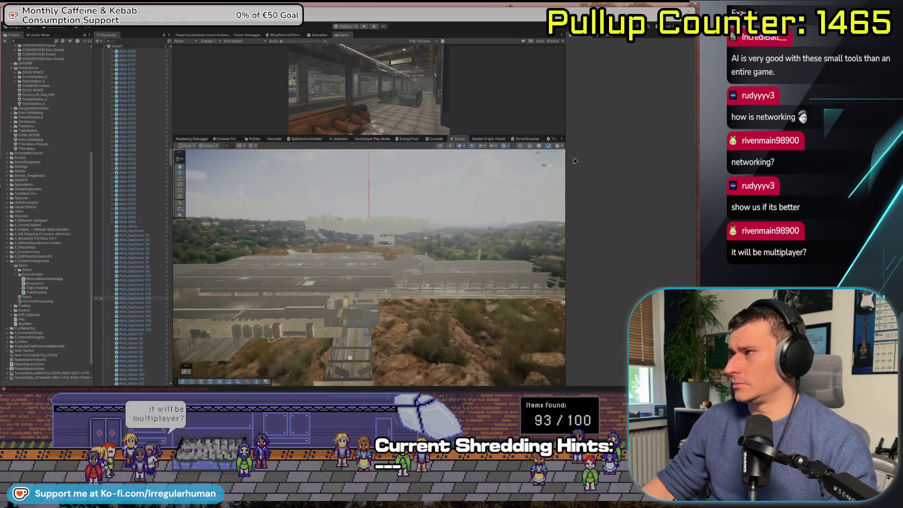
# Step: From the Left side view, select the rail pieces, then orbit above the station to see the tracks
pyautogui.moveTo(530, 205); pyautogui.dragTo(549, 166)
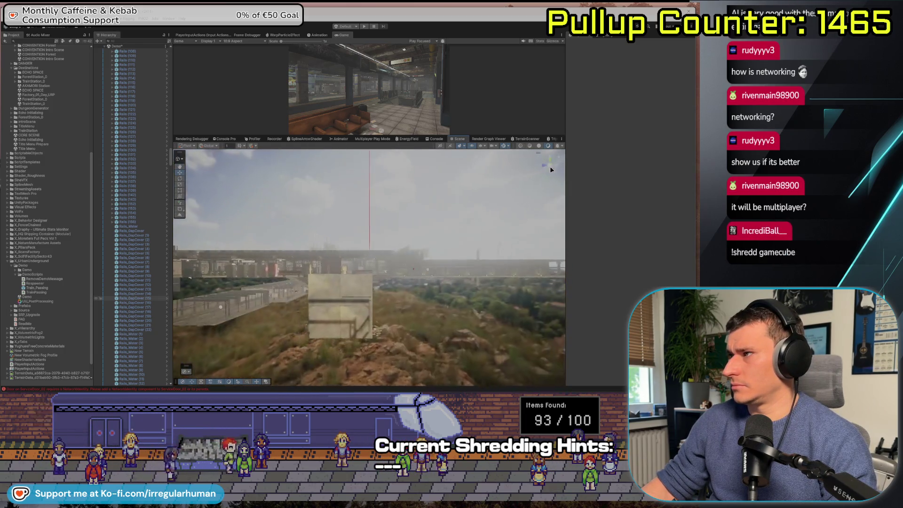
pyautogui.click(551, 167)
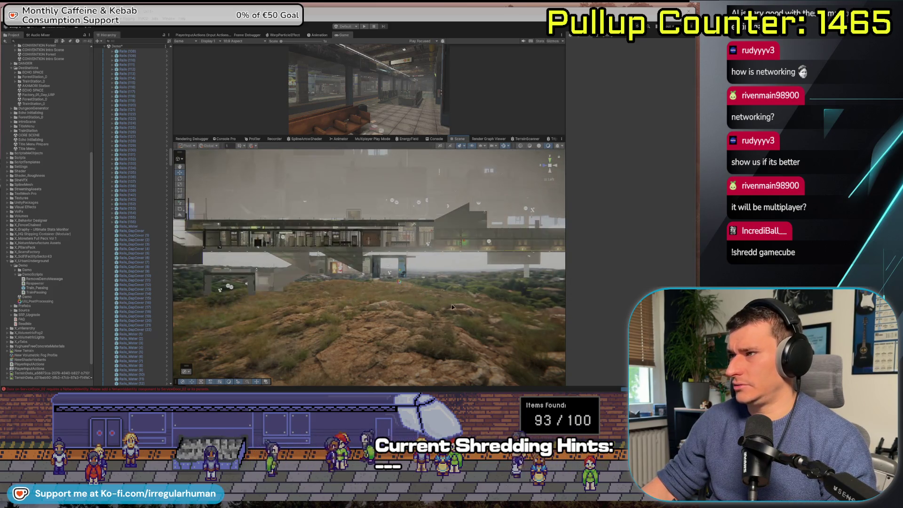
pyautogui.click(338, 268)
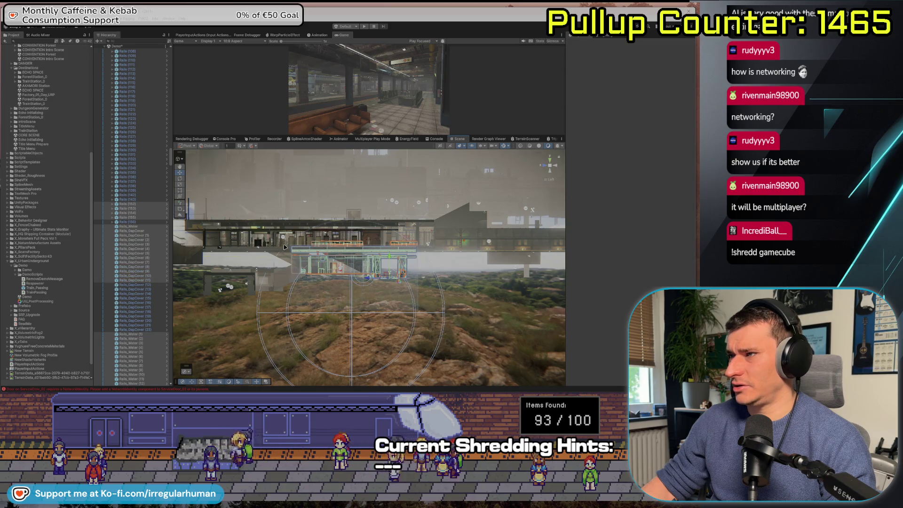
pyautogui.click(249, 248)
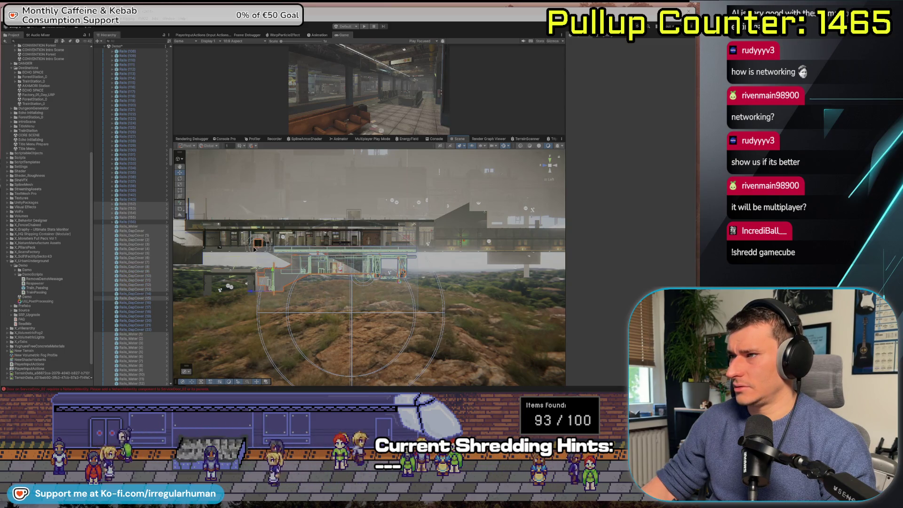
pyautogui.click(249, 245)
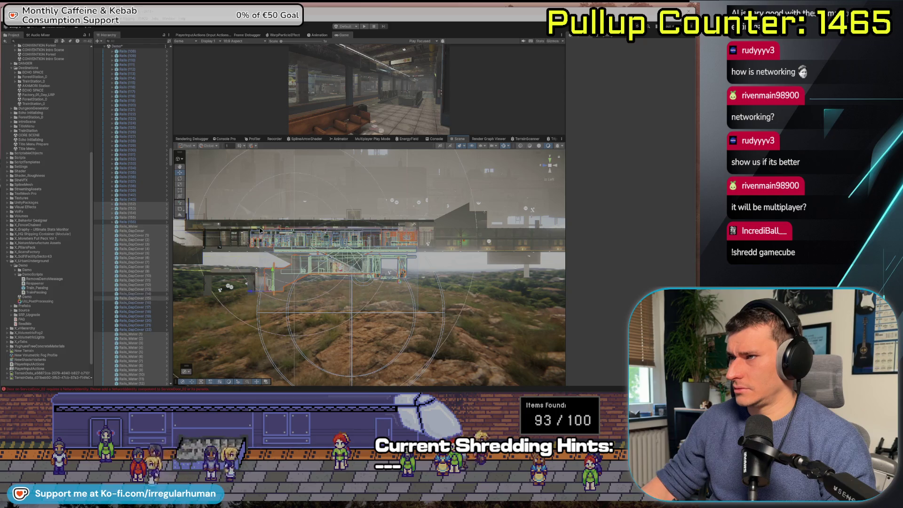
pyautogui.click(254, 248)
pyautogui.click(254, 248)
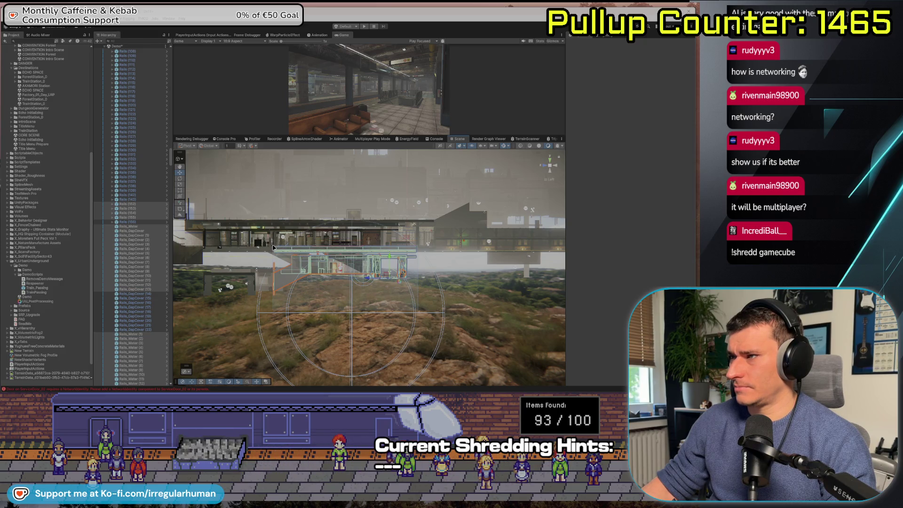
pyautogui.moveTo(406, 292)
pyautogui.mouseDown()
pyautogui.moveTo(521, 174)
pyautogui.moveTo(418, 277)
pyautogui.moveTo(338, 296)
pyautogui.moveTo(466, 241)
pyautogui.moveTo(320, 259)
pyautogui.moveTo(403, 313)
pyautogui.moveTo(350, 249)
pyautogui.moveTo(393, 279)
pyautogui.moveTo(360, 275)
pyautogui.moveTo(427, 275)
pyautogui.moveTo(368, 264)
pyautogui.moveTo(358, 292)
pyautogui.moveTo(350, 287)
pyautogui.mouseUp()
pyautogui.click(359, 275)
# Step: Switch to the Rotate tool (E) for the selected stairs and platform objects
pyautogui.press('e')
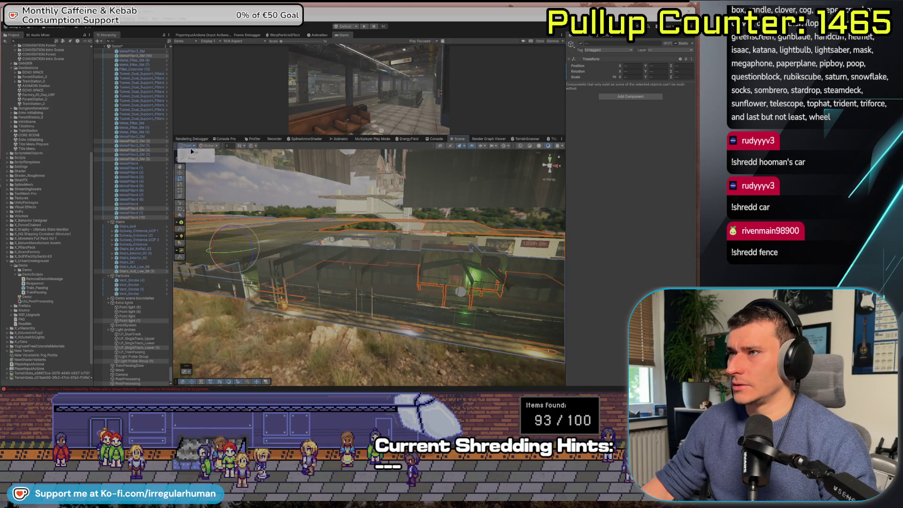
# Step: Orbit toward the platform and stairs, then fly forward into the subway station
pyautogui.moveTo(212, 175); pyautogui.dragTo(381, 251)
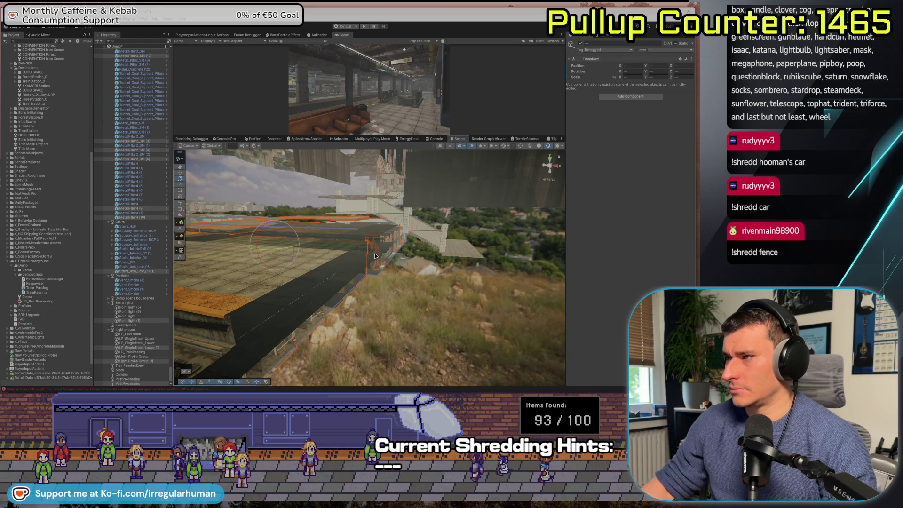
pyautogui.moveTo(275, 248); pyautogui.dragTo(596, 252)
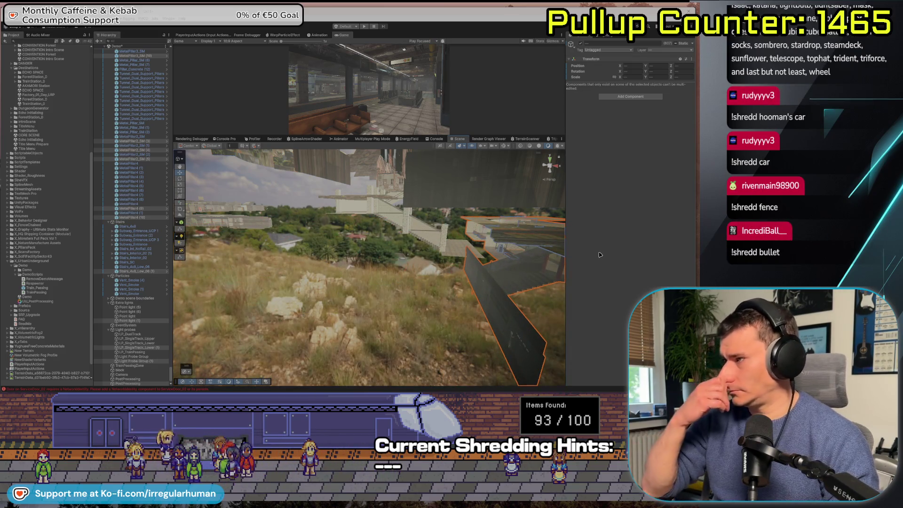
pyautogui.moveTo(438, 305)
pyautogui.mouseDown()
pyautogui.moveTo(440, 297)
pyautogui.moveTo(417, 297)
pyautogui.moveTo(396, 307)
pyautogui.mouseUp()
pyautogui.press('w')
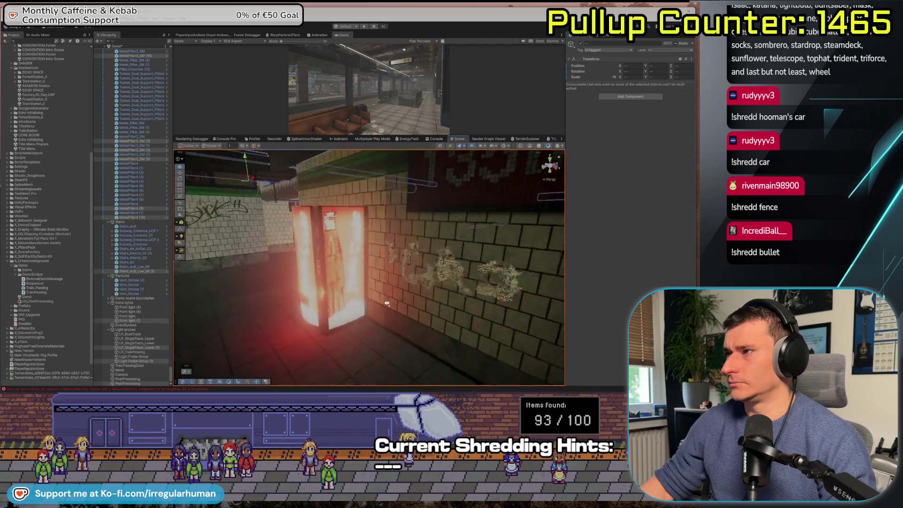
# Step: Look down the subway tracks and at the Learn Hungarian poster, then pull back along the platform
pyautogui.moveTo(380, 286)
pyautogui.mouseDown()
pyautogui.moveTo(421, 287)
pyautogui.moveTo(294, 284)
pyautogui.mouseUp()
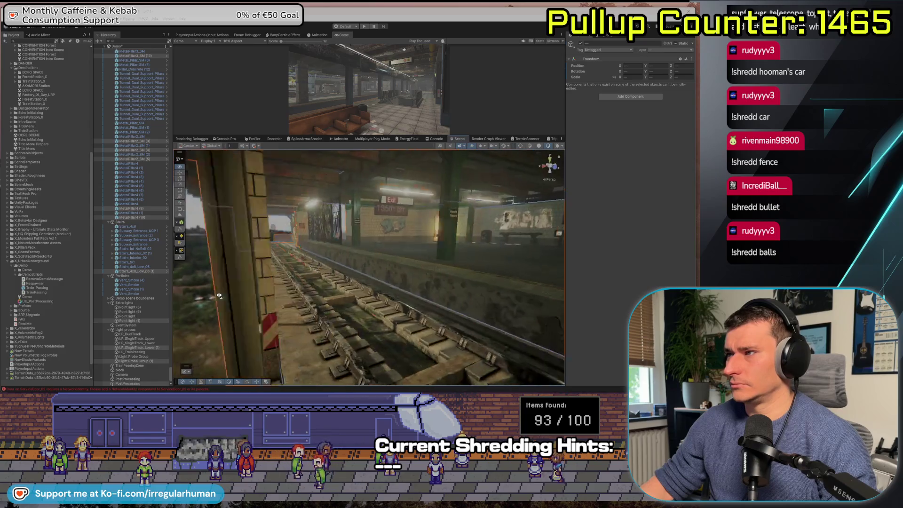
pyautogui.moveTo(220, 296); pyautogui.dragTo(420, 294)
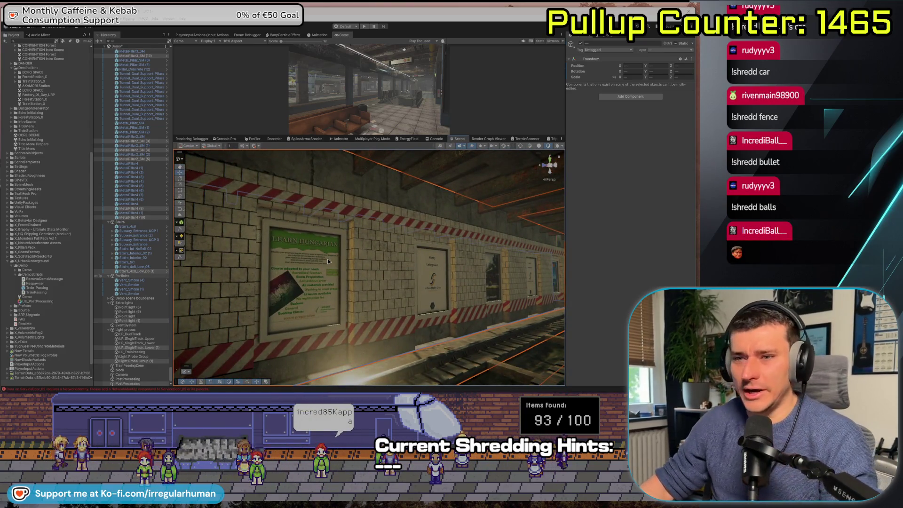
pyautogui.moveTo(328, 261)
pyautogui.mouseDown()
pyautogui.moveTo(279, 255)
pyautogui.moveTo(287, 327)
pyautogui.moveTo(222, 272)
pyautogui.mouseUp()
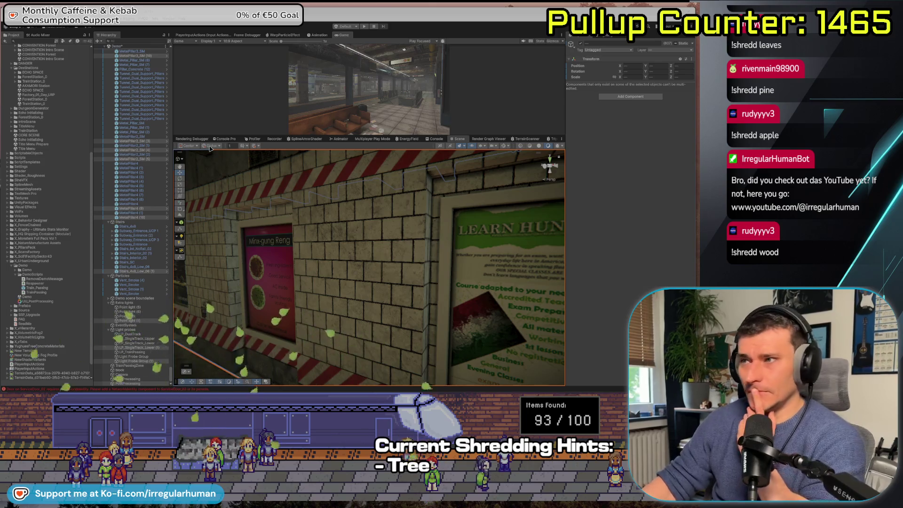
pyautogui.moveTo(282, 263); pyautogui.dragTo(325, 277)
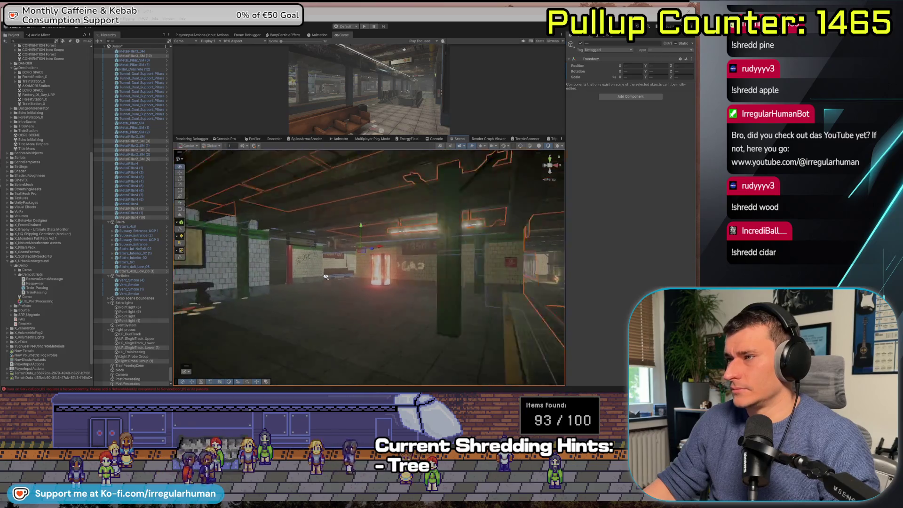
pyautogui.moveTo(241, 272)
pyautogui.mouseDown()
pyautogui.moveTo(228, 272)
pyautogui.moveTo(292, 288)
pyautogui.moveTo(172, 272)
pyautogui.moveTo(283, 287)
pyautogui.moveTo(328, 306)
pyautogui.moveTo(450, 308)
pyautogui.moveTo(293, 312)
pyautogui.mouseUp()
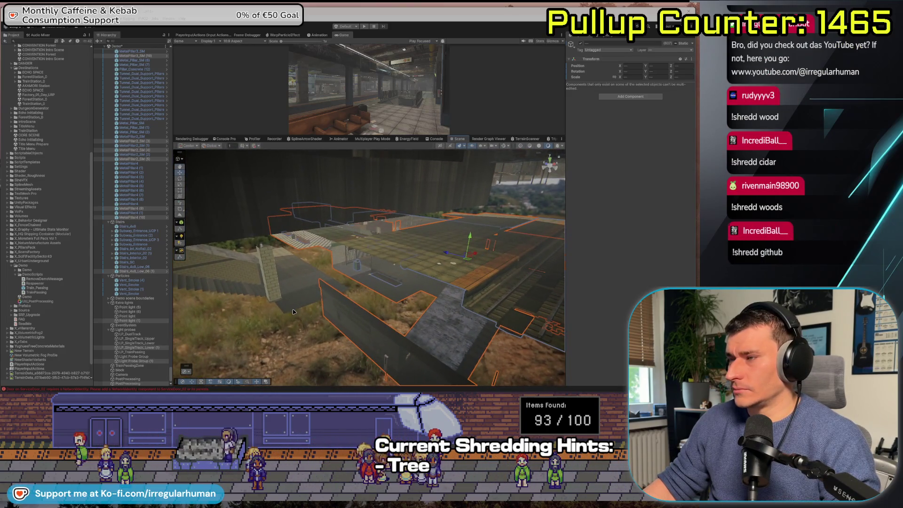
# Step: Zoom in and delete the stray Floor_4x4 slab jutting out beside the station
pyautogui.click(296, 277)
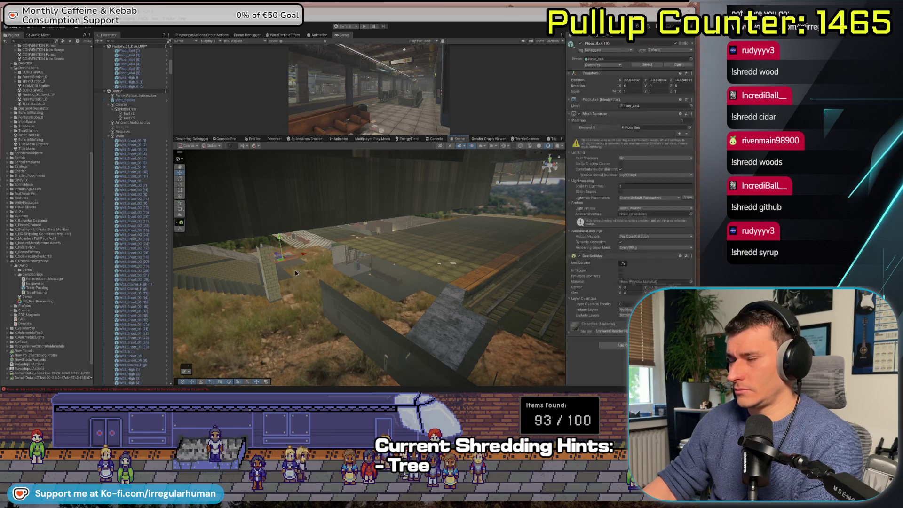
pyautogui.scroll(3, 291, 268)
pyautogui.scroll(5, 303, 282)
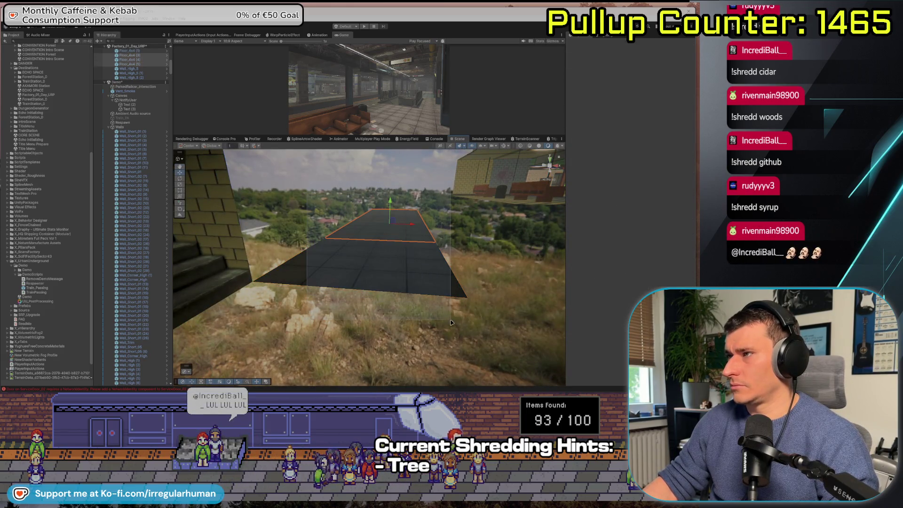
pyautogui.click(406, 284)
pyautogui.press('Delete')
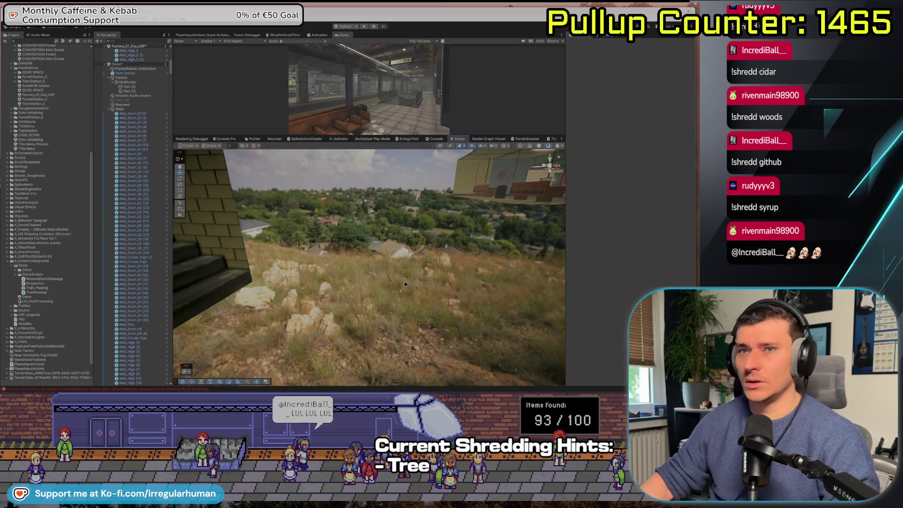
# Step: Select the Floor_Platform_Cable slab by the track and level the view over the tiled floor
pyautogui.scroll(5, 324, 269)
pyautogui.scroll(-5, 325, 270)
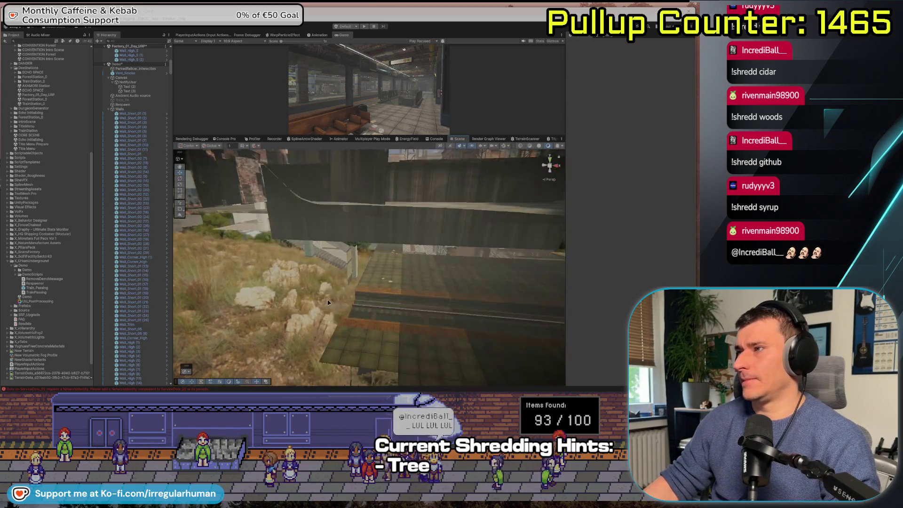
pyautogui.scroll(-5, 311, 260)
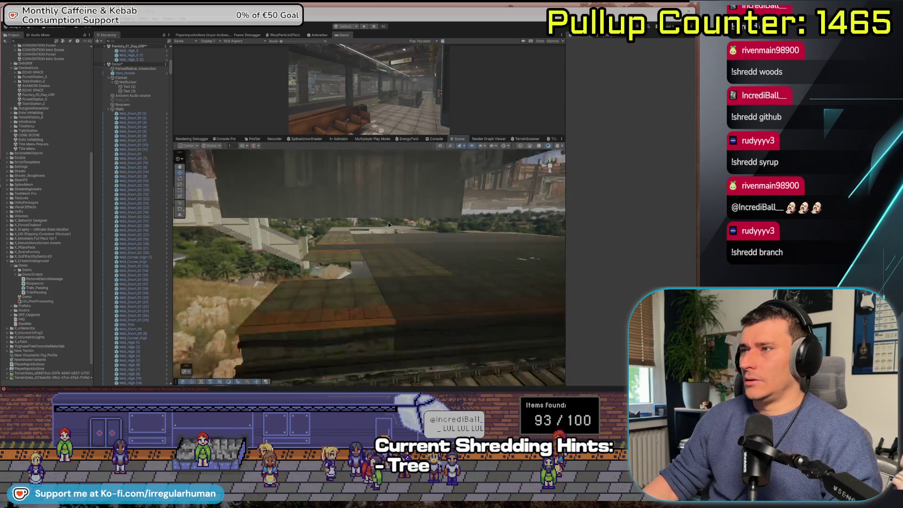
pyautogui.click(339, 301)
pyautogui.scroll(10, 143, 282)
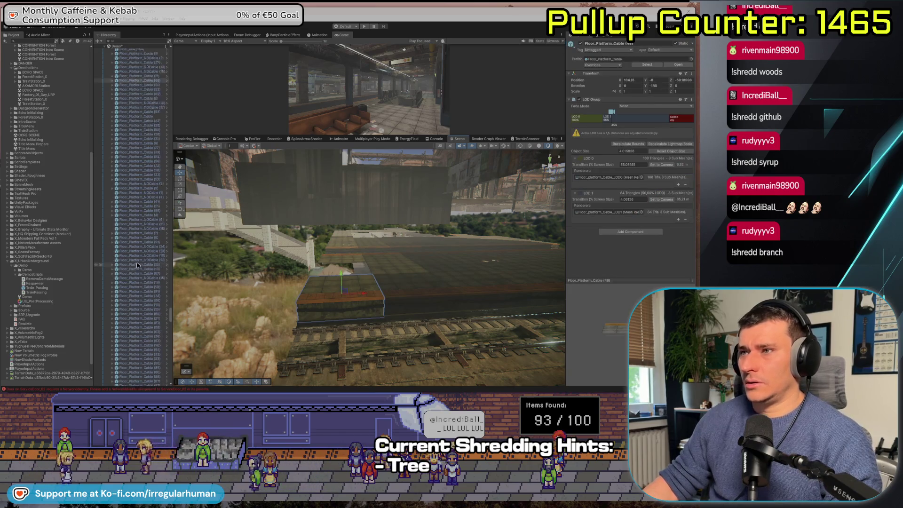
pyautogui.scroll(-2, 141, 273)
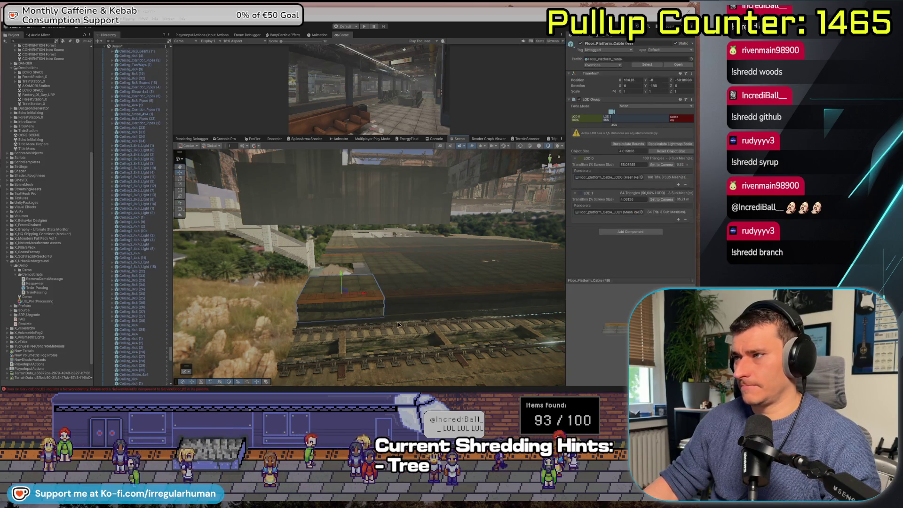
pyautogui.moveTo(377, 292)
pyautogui.mouseDown()
pyautogui.moveTo(410, 315)
pyautogui.moveTo(305, 259)
pyautogui.moveTo(445, 276)
pyautogui.moveTo(565, 276)
pyautogui.mouseUp()
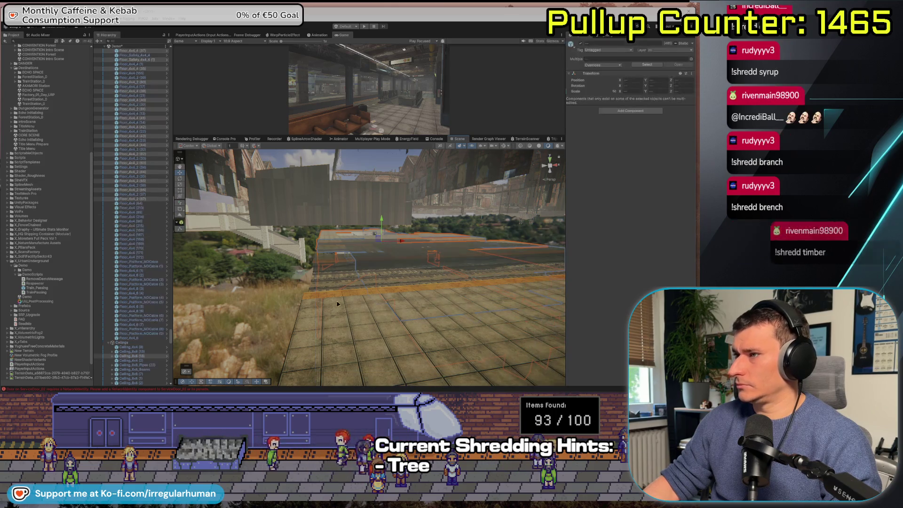
pyautogui.moveTo(337, 304); pyautogui.dragTo(331, 270)
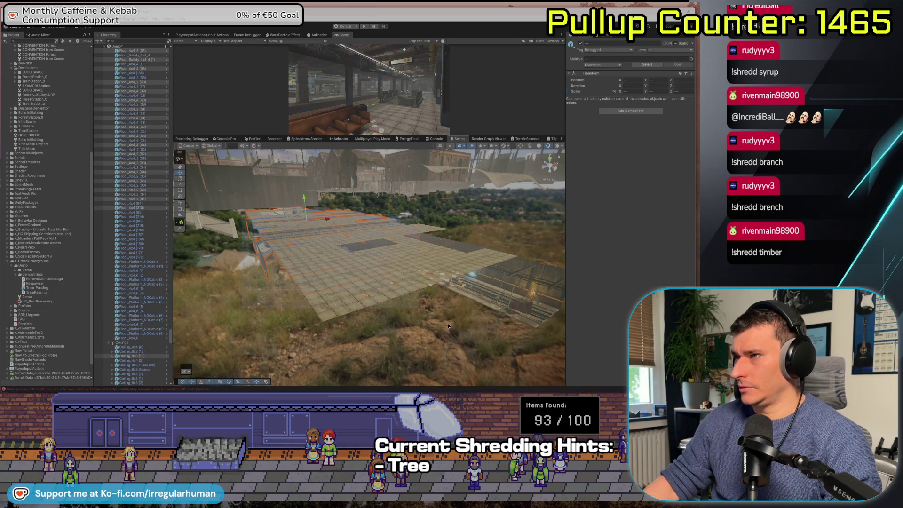
pyautogui.moveTo(448, 326); pyautogui.dragTo(608, 400)
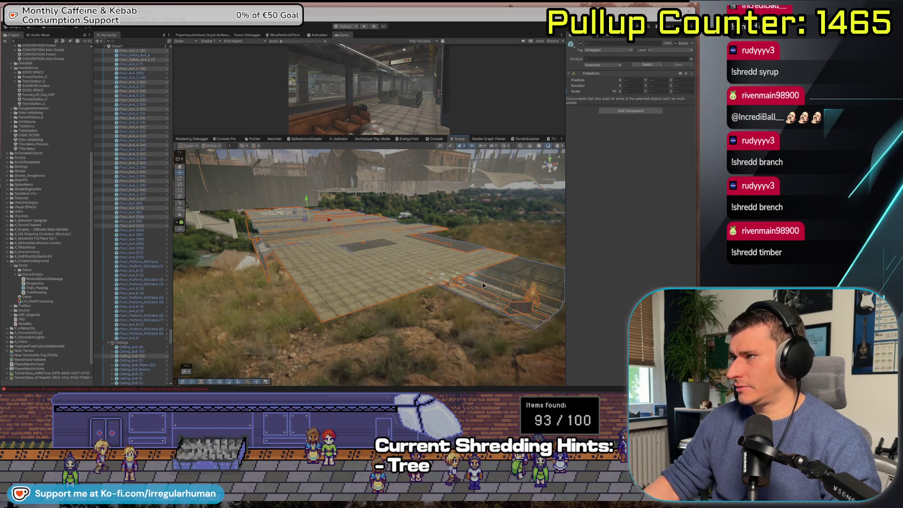
pyautogui.moveTo(330, 320)
pyautogui.mouseDown()
pyautogui.moveTo(328, 231)
pyautogui.moveTo(377, 190)
pyautogui.moveTo(444, 290)
pyautogui.moveTo(451, 280)
pyautogui.mouseUp()
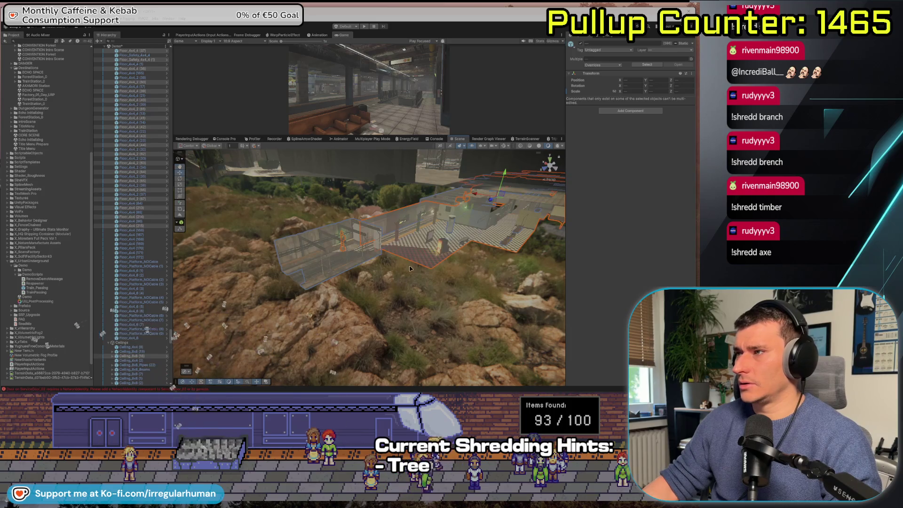
pyautogui.moveTo(500, 201); pyautogui.dragTo(301, 180)
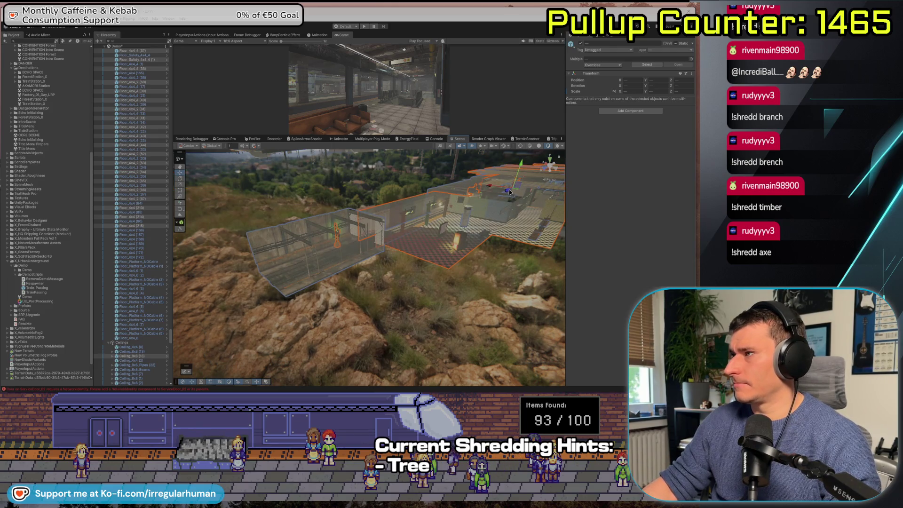
pyautogui.moveTo(464, 182); pyautogui.dragTo(405, 286)
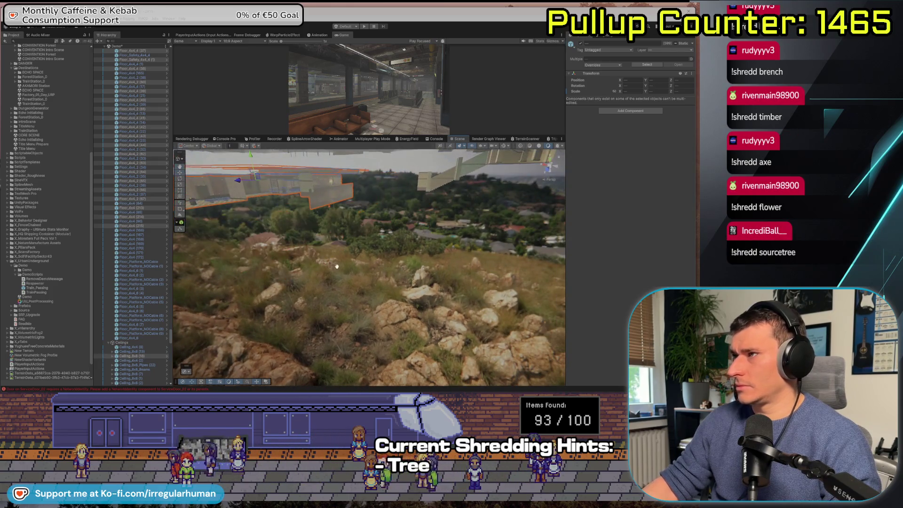
pyautogui.moveTo(362, 241)
pyautogui.mouseDown()
pyautogui.moveTo(366, 289)
pyautogui.moveTo(390, 306)
pyautogui.mouseUp()
pyautogui.moveTo(437, 285); pyautogui.dragTo(436, 284)
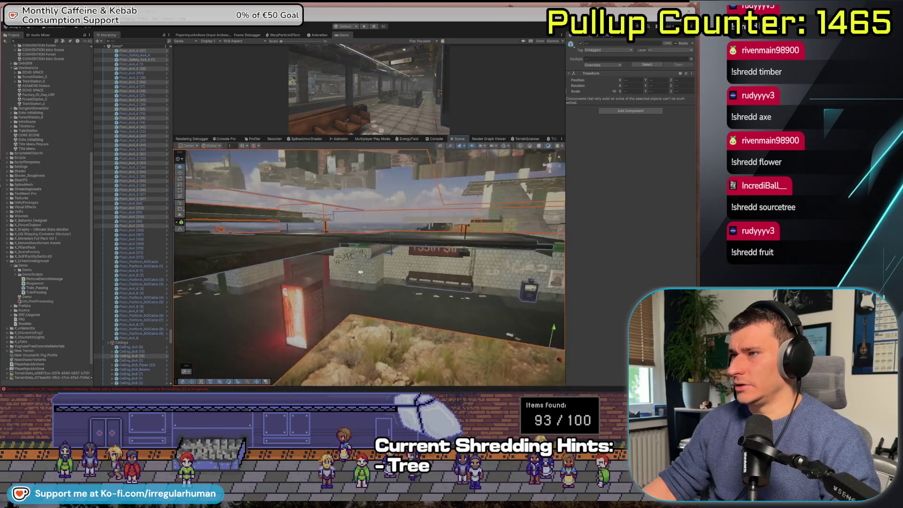
pyautogui.moveTo(367, 267); pyautogui.dragTo(377, 308)
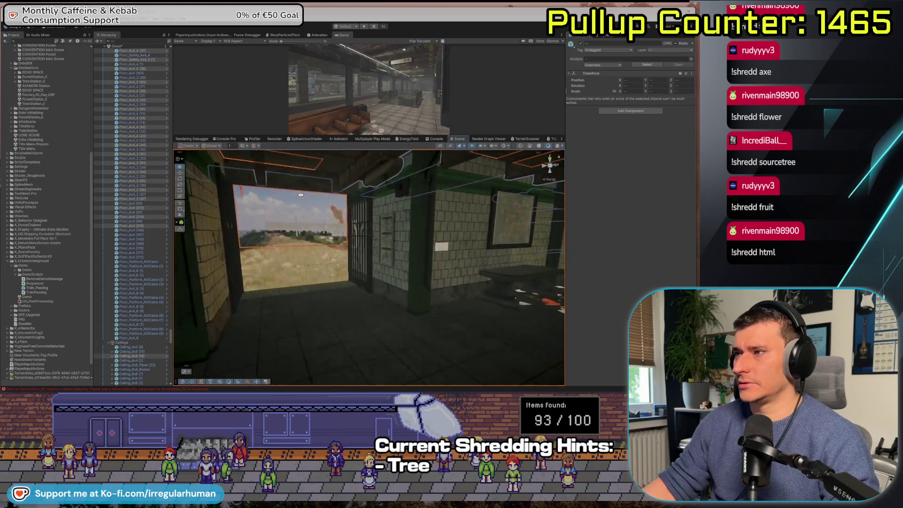
pyautogui.moveTo(362, 195); pyautogui.dragTo(381, 209)
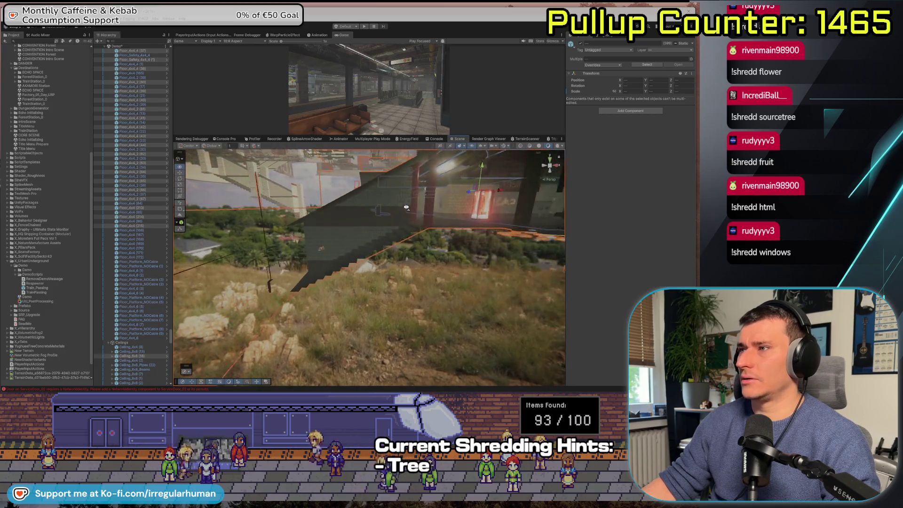
pyautogui.press('v')
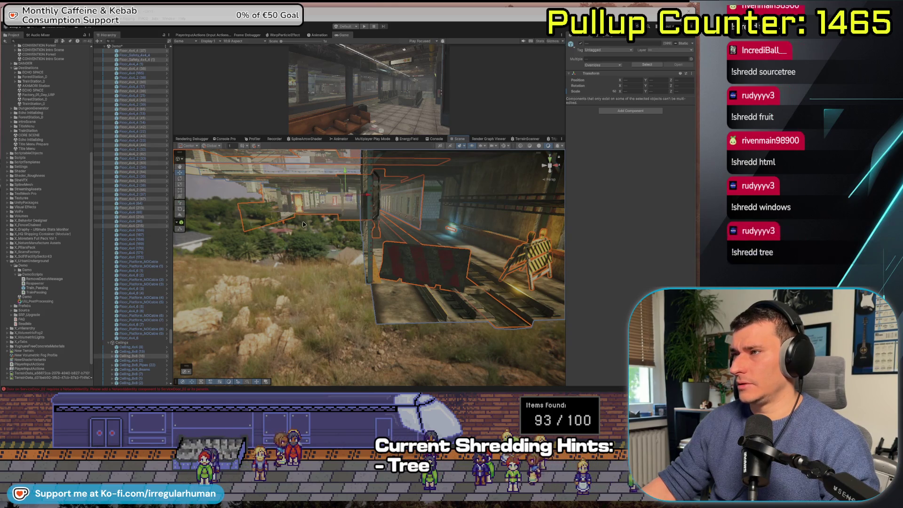
pyautogui.moveTo(305, 224)
pyautogui.mouseDown()
pyautogui.moveTo(307, 251)
pyautogui.moveTo(179, 207)
pyautogui.mouseUp()
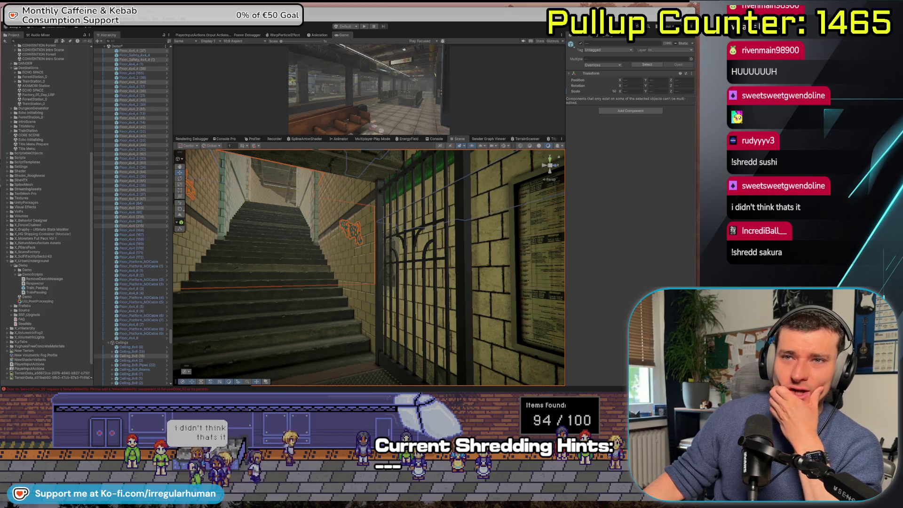
pyautogui.moveTo(364, 263)
pyautogui.mouseDown()
pyautogui.moveTo(181, 298)
pyautogui.moveTo(259, 315)
pyautogui.moveTo(334, 283)
pyautogui.moveTo(306, 287)
pyautogui.moveTo(386, 281)
pyautogui.mouseUp()
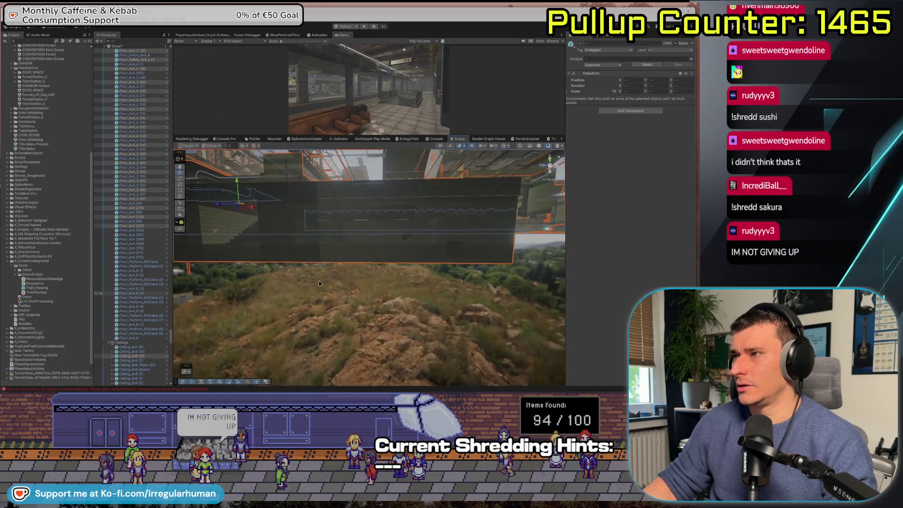
pyautogui.click(344, 237)
# Step: Select, frame and delete the stray Rails (159) piece floating outside the station
pyautogui.click(402, 246)
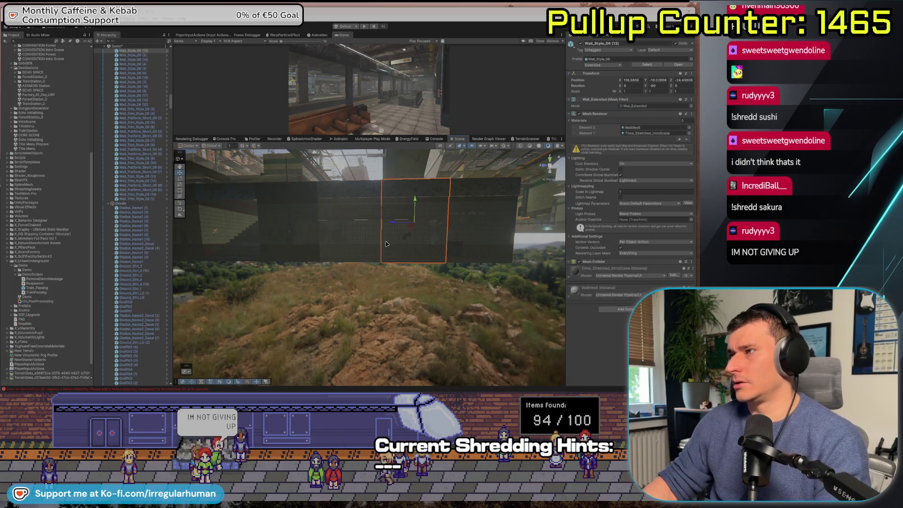
pyautogui.moveTo(408, 253); pyautogui.dragTo(414, 260)
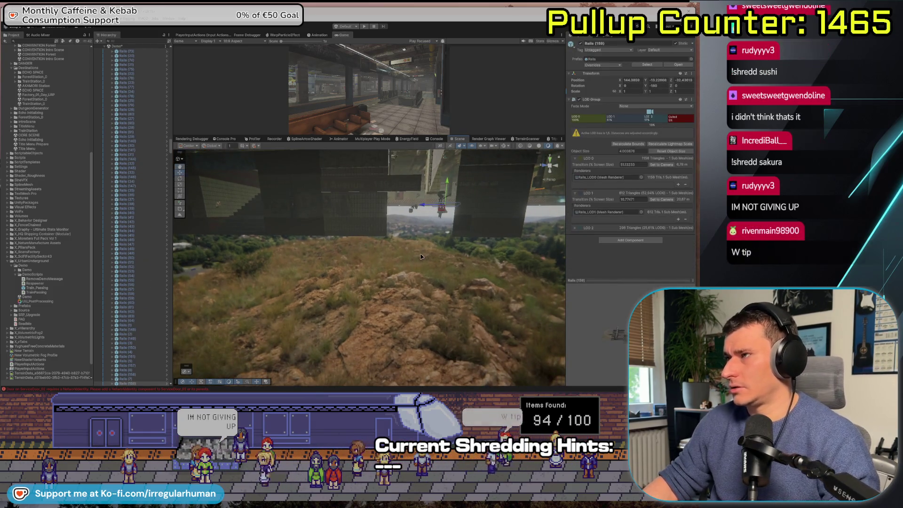
pyautogui.press('f')
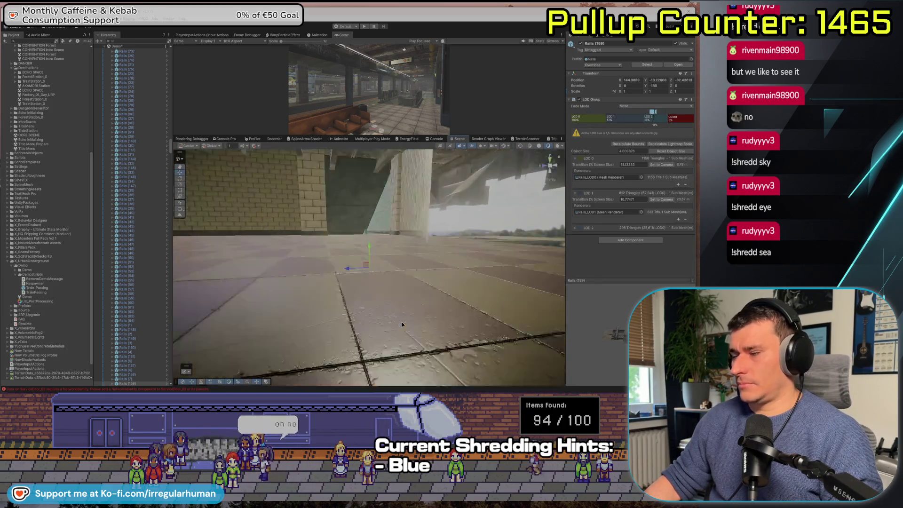
pyautogui.press('Delete')
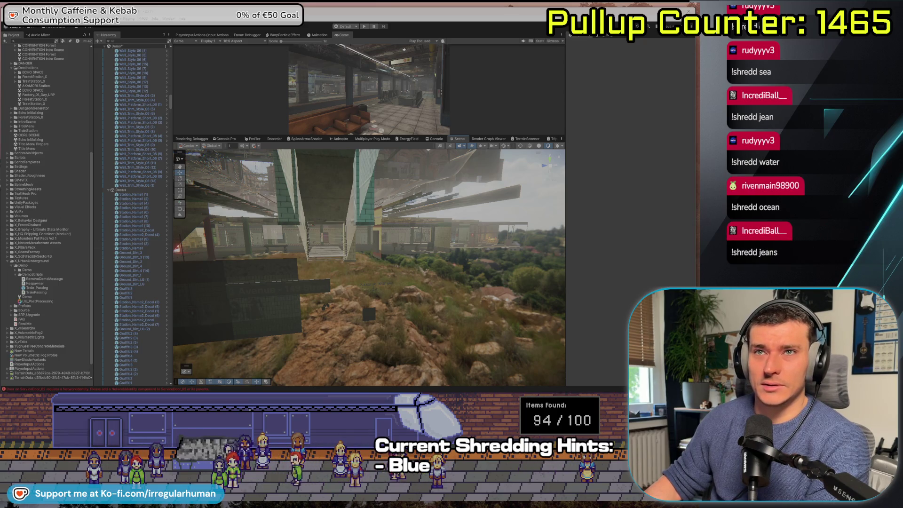
pyautogui.click(351, 278)
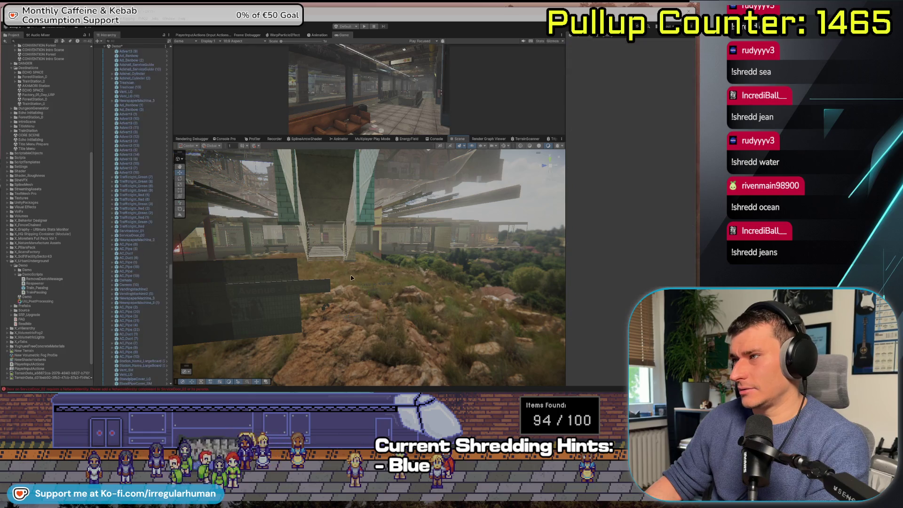
# Step: Select the dark slabs outside the station, then move the view back inside
pyautogui.click(299, 294)
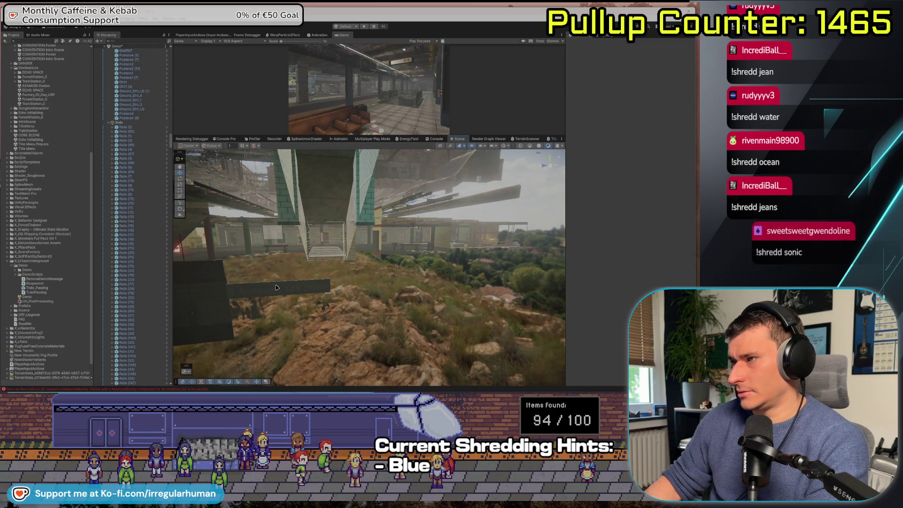
pyautogui.moveTo(243, 278); pyautogui.dragTo(375, 356)
pyautogui.click(332, 331)
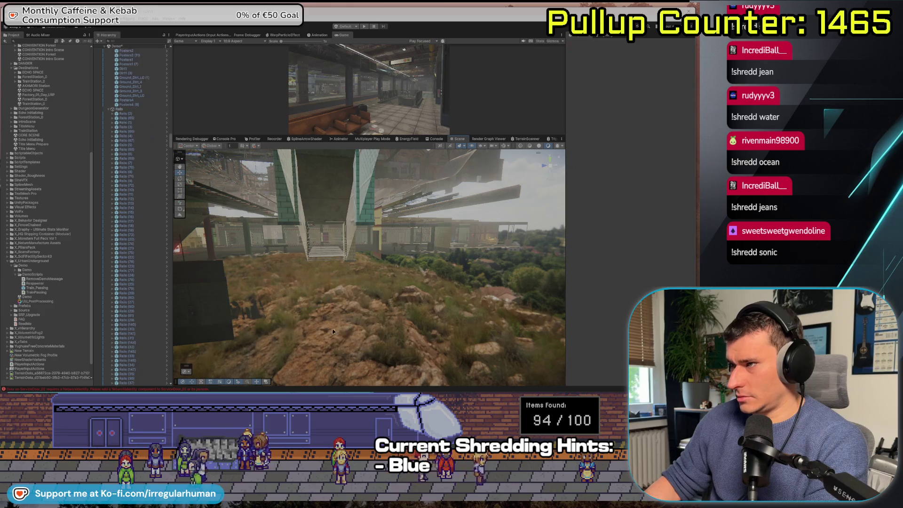
pyautogui.moveTo(258, 318)
pyautogui.mouseDown()
pyautogui.moveTo(332, 321)
pyautogui.moveTo(288, 305)
pyautogui.moveTo(301, 301)
pyautogui.moveTo(314, 265)
pyautogui.mouseUp()
# Step: Nudge the Pillar_Concrete beside the stairs along Z to position -18.9
pyautogui.click(314, 264)
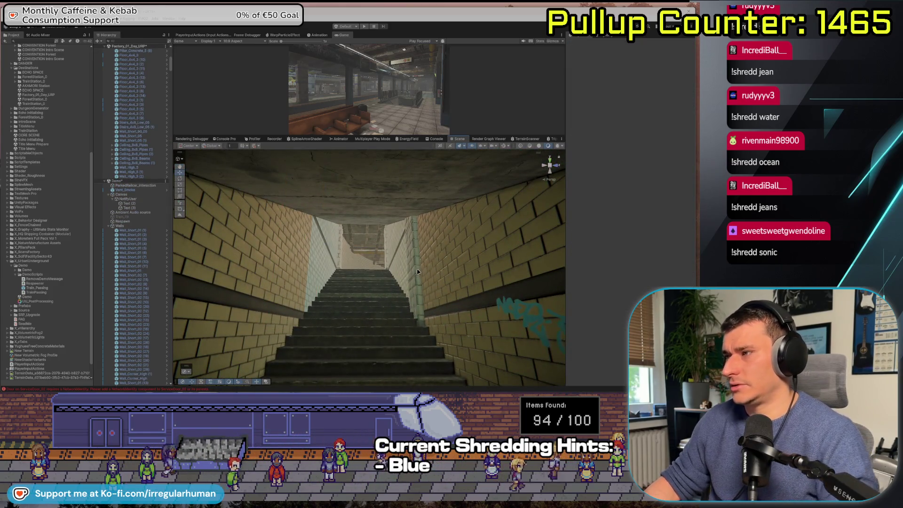
pyautogui.moveTo(322, 247); pyautogui.dragTo(317, 249)
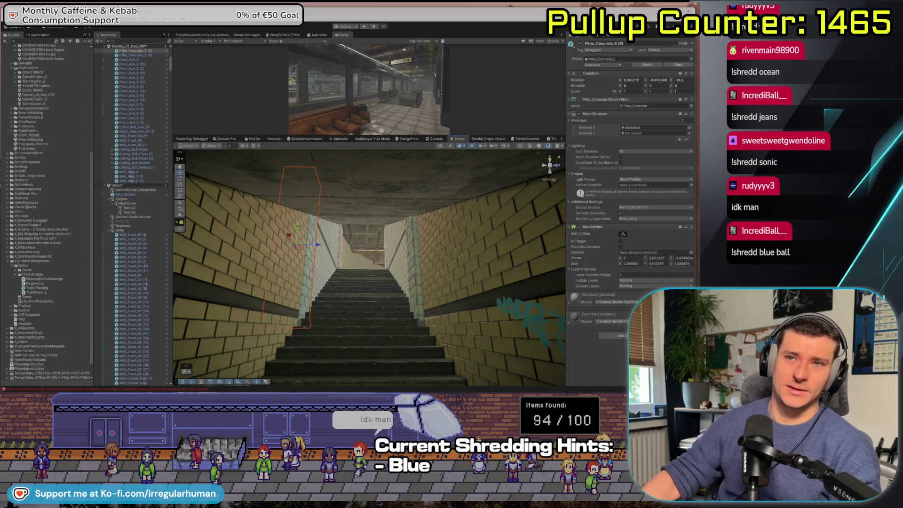
pyautogui.moveTo(329, 292)
pyautogui.mouseDown()
pyautogui.moveTo(340, 325)
pyautogui.moveTo(561, 346)
pyautogui.moveTo(390, 326)
pyautogui.moveTo(543, 337)
pyautogui.moveTo(203, 346)
pyautogui.mouseUp()
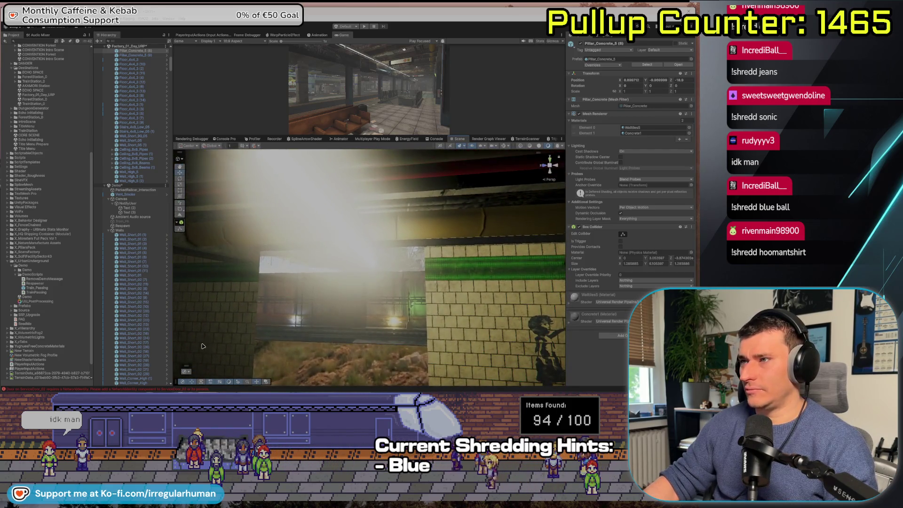
# Step: Slide the graffiti-covered Wall_Short_02 along its Z axis
pyautogui.click(230, 315)
pyautogui.moveTo(228, 300); pyautogui.dragTo(308, 382)
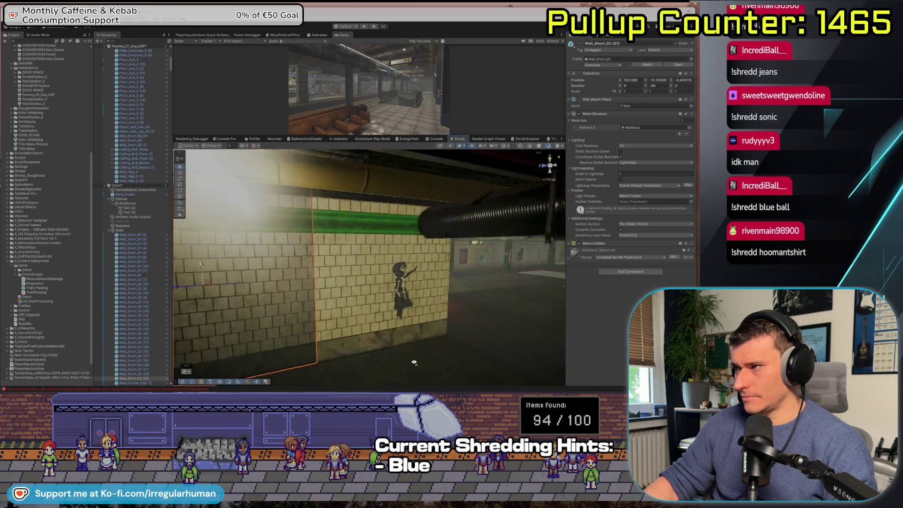
pyautogui.click(390, 287)
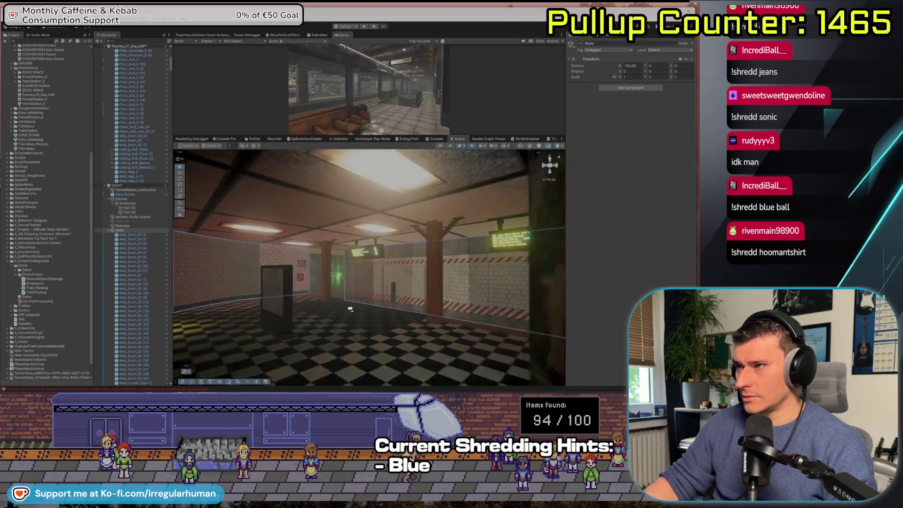
# Step: Fly down the track toward the tunnel and select the yellow and red barriers
pyautogui.moveTo(395, 311); pyautogui.dragTo(349, 322)
pyautogui.moveTo(434, 290); pyautogui.dragTo(461, 279)
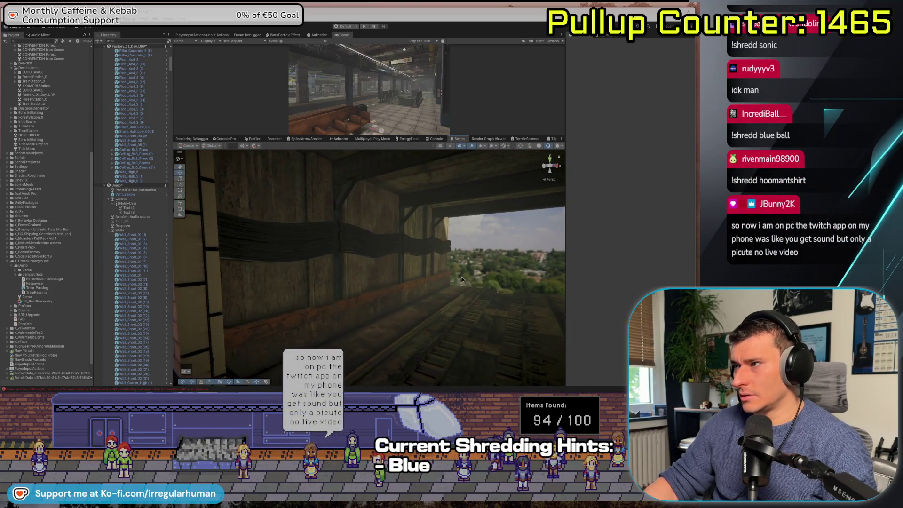
pyautogui.moveTo(333, 304)
pyautogui.mouseDown()
pyautogui.moveTo(238, 279)
pyautogui.moveTo(335, 286)
pyautogui.mouseUp()
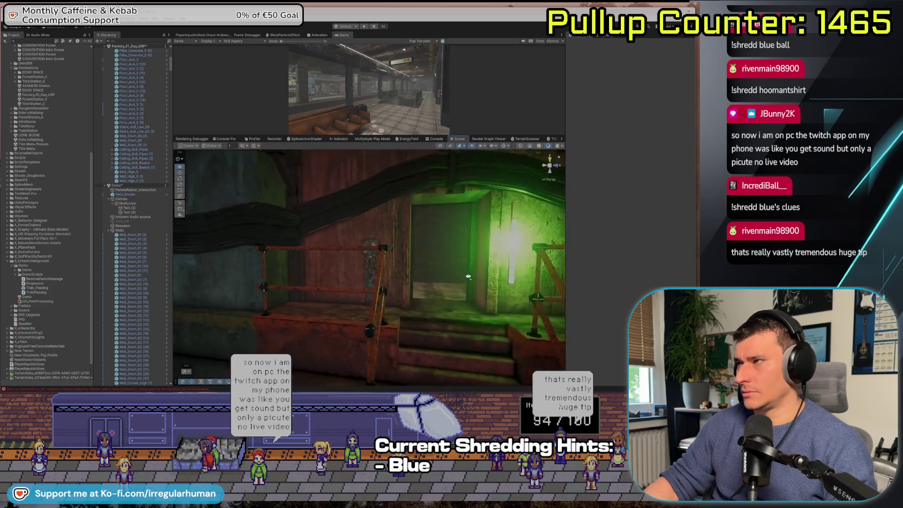
pyautogui.press('w')
pyautogui.moveTo(353, 269); pyautogui.dragTo(356, 274)
pyautogui.click(358, 282)
pyautogui.keyDown('shift'); pyautogui.click(394, 281); pyautogui.keyUp('shift')
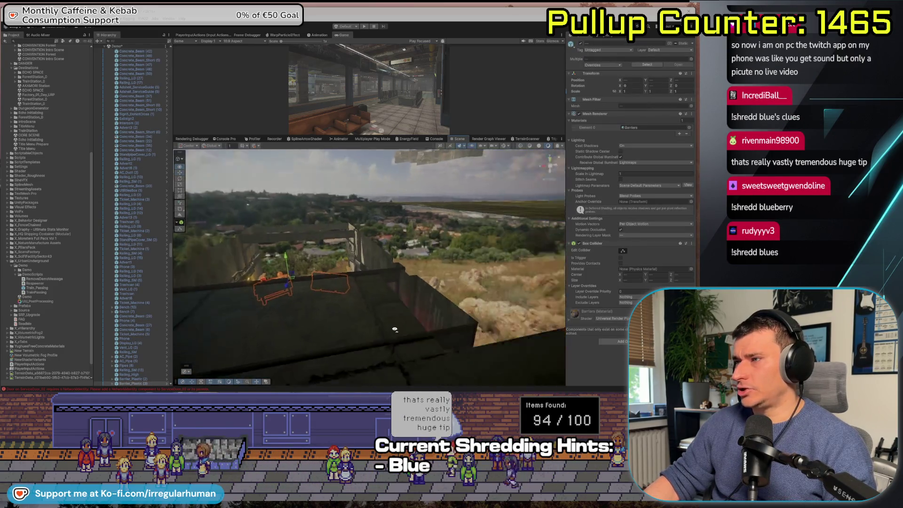
# Step: Move both barriers farther back along the platform and frame them up close
pyautogui.moveTo(488, 344); pyautogui.dragTo(389, 311)
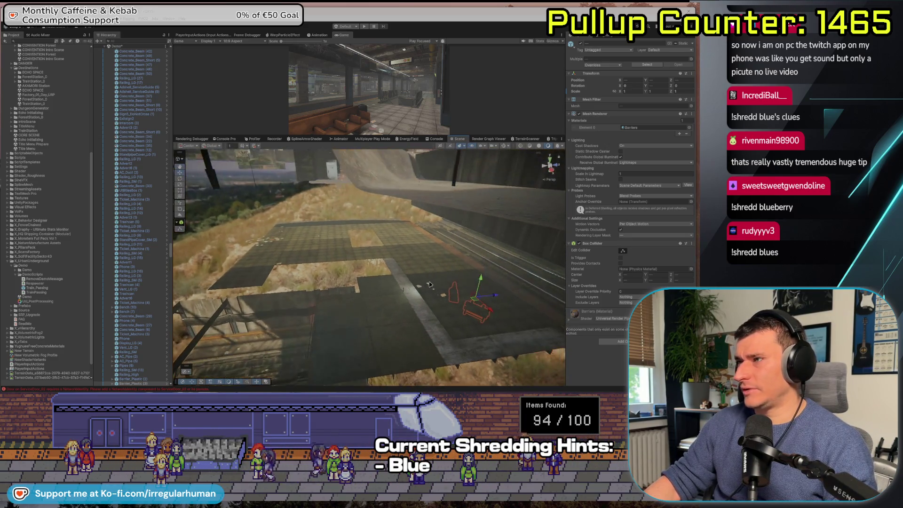
pyautogui.moveTo(429, 284)
pyautogui.mouseDown()
pyautogui.moveTo(378, 262)
pyautogui.moveTo(330, 266)
pyautogui.mouseUp()
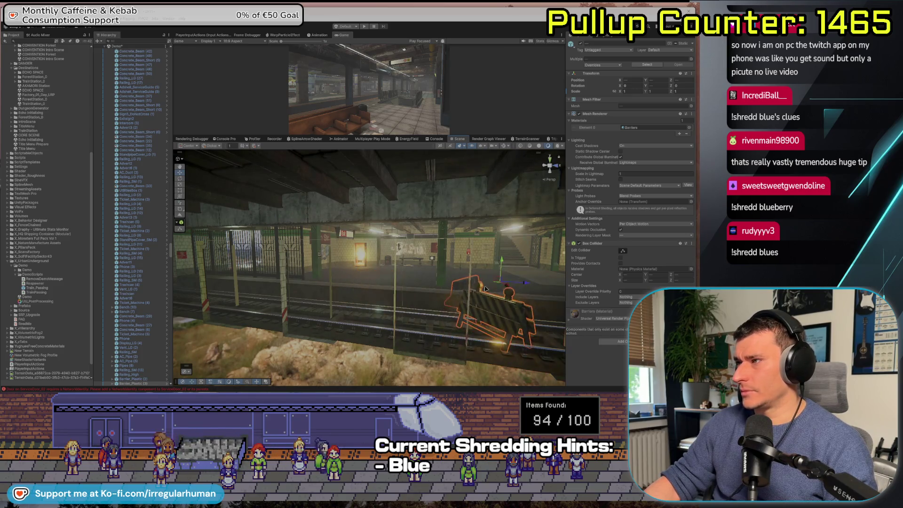
pyautogui.moveTo(486, 288); pyautogui.dragTo(520, 296)
pyautogui.moveTo(335, 287); pyautogui.dragTo(437, 267)
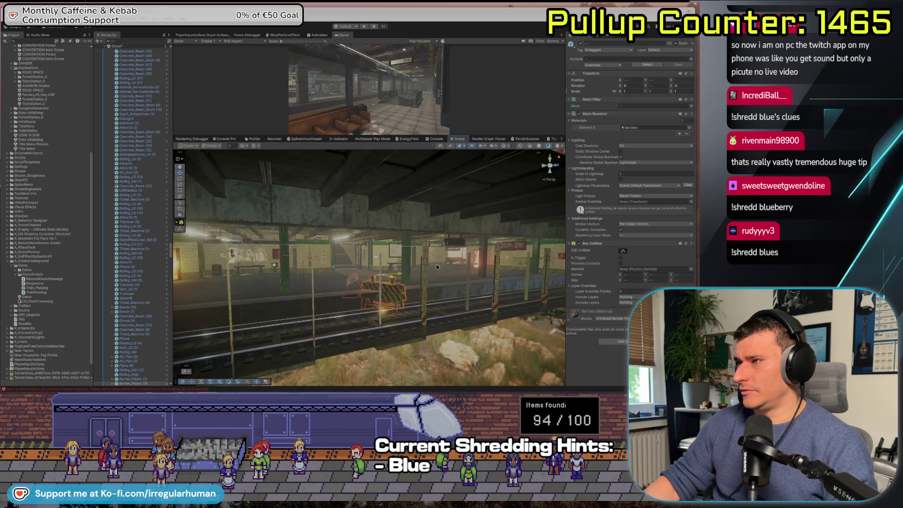
pyautogui.press('f')
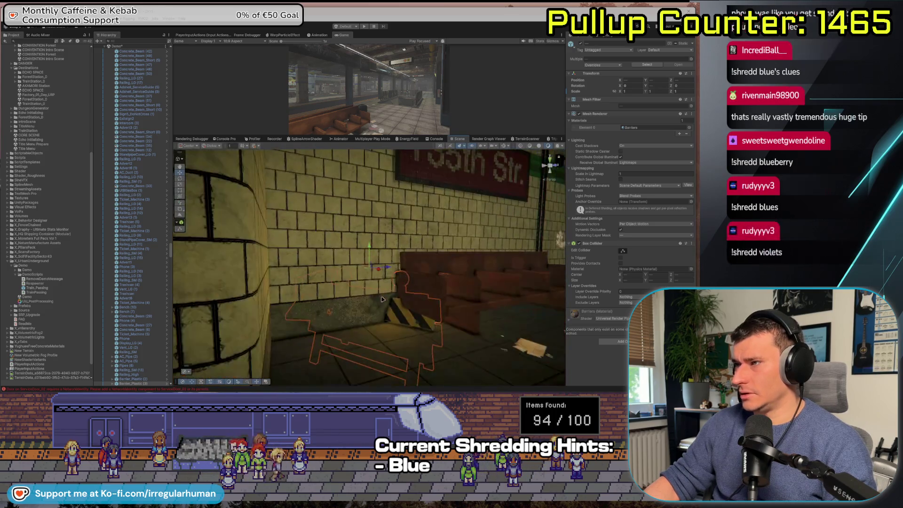
pyautogui.moveTo(383, 301)
pyautogui.mouseDown()
pyautogui.moveTo(465, 316)
pyautogui.moveTo(320, 310)
pyautogui.moveTo(292, 325)
pyautogui.moveTo(282, 306)
pyautogui.moveTo(530, 344)
pyautogui.moveTo(414, 325)
pyautogui.moveTo(325, 335)
pyautogui.moveTo(349, 313)
pyautogui.moveTo(393, 303)
pyautogui.moveTo(394, 294)
pyautogui.mouseUp()
# Step: Rotate both barriers around their shared centre with the Rotate tool
pyautogui.press('e')
pyautogui.click(322, 335)
pyautogui.click(396, 332)
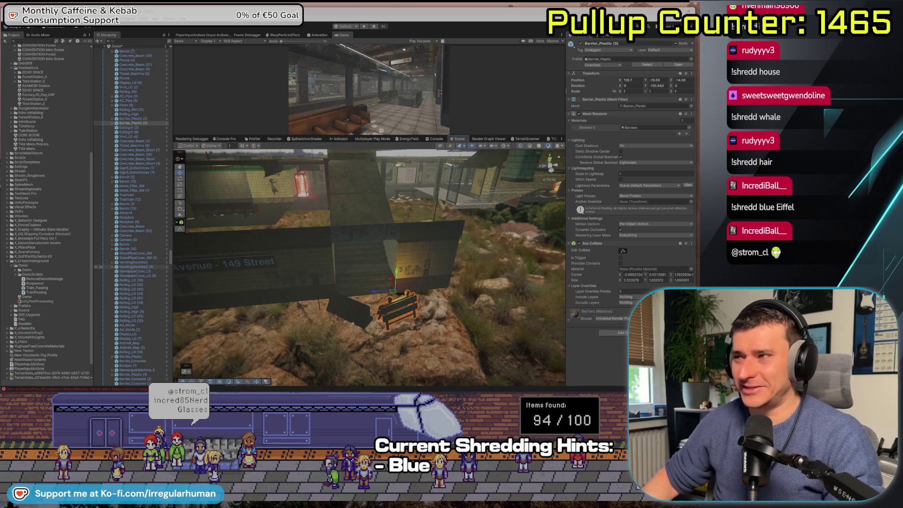
# Step: Move Floor_4x4_2 to Z -8.48 and place a Ctrl+D duplicate right beside it
pyautogui.hotkey('ctrl', 'z')
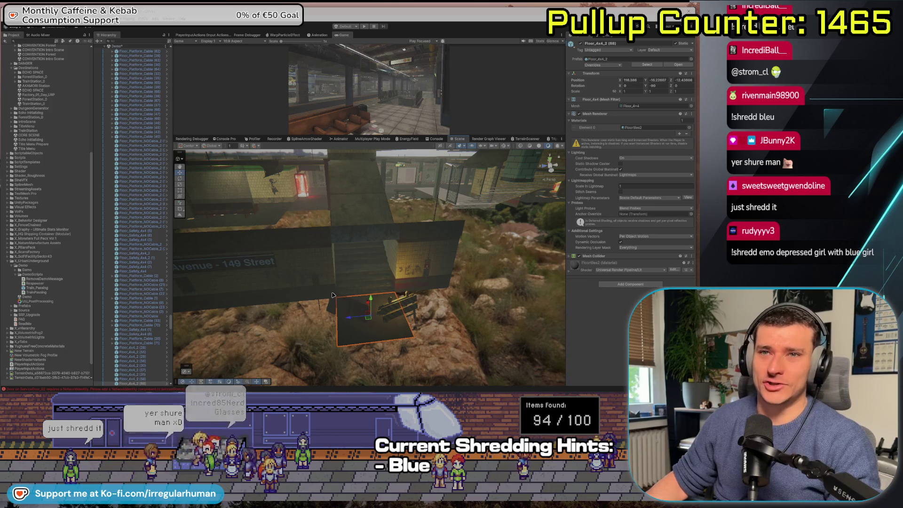
pyautogui.moveTo(354, 322); pyautogui.dragTo(336, 357)
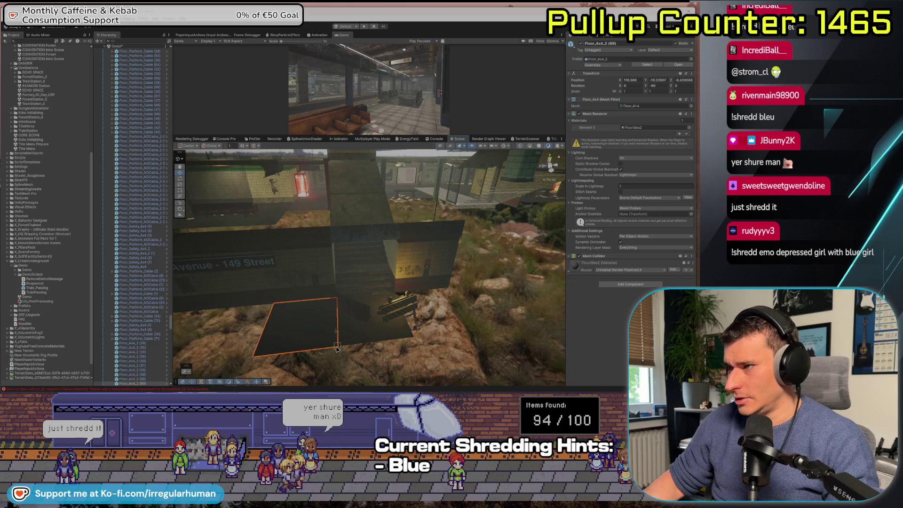
pyautogui.hotkey('ctrl', 'd')
pyautogui.moveTo(280, 328); pyautogui.dragTo(407, 328)
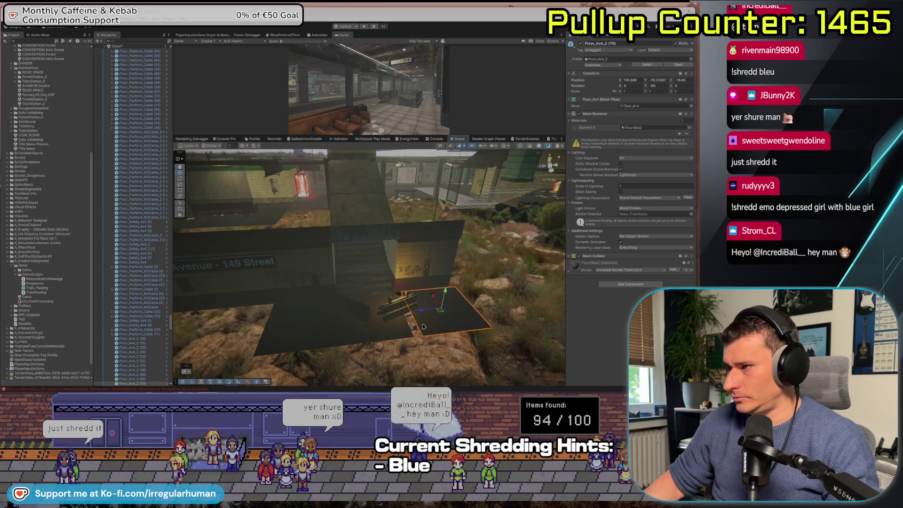
pyautogui.click(429, 361)
pyautogui.moveTo(429, 361)
pyautogui.mouseDown()
pyautogui.moveTo(286, 359)
pyautogui.moveTo(351, 307)
pyautogui.moveTo(252, 332)
pyautogui.moveTo(275, 295)
pyautogui.mouseUp()
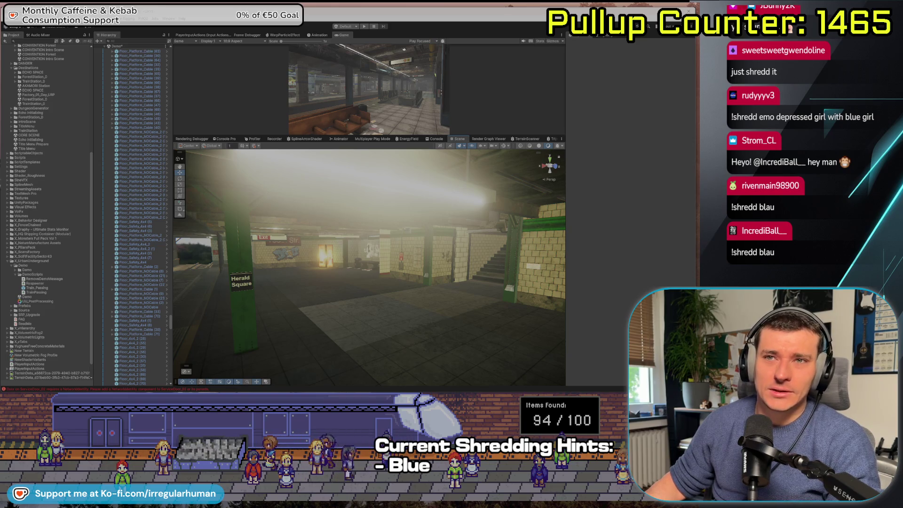
pyautogui.scroll(2, 227, 312)
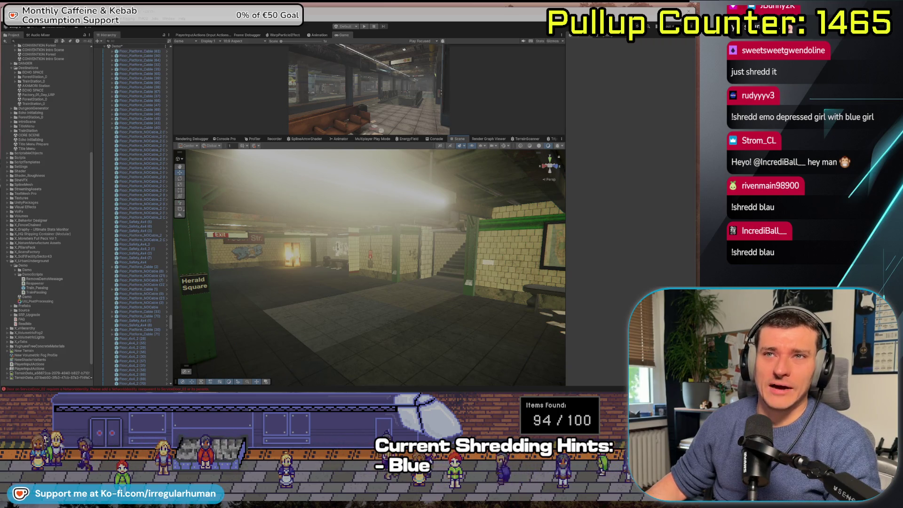
pyautogui.moveTo(283, 329)
pyautogui.mouseDown()
pyautogui.moveTo(346, 311)
pyautogui.moveTo(238, 317)
pyautogui.moveTo(388, 303)
pyautogui.moveTo(282, 230)
pyautogui.moveTo(285, 254)
pyautogui.moveTo(237, 277)
pyautogui.mouseUp()
pyautogui.click(398, 309)
pyautogui.click(274, 220)
pyautogui.press('e')
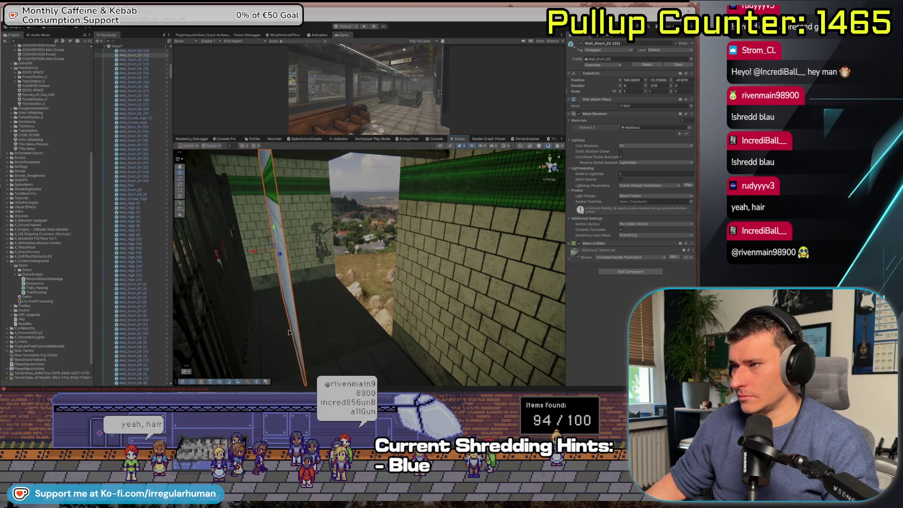
pyautogui.moveTo(289, 332)
pyautogui.mouseDown()
pyautogui.moveTo(314, 355)
pyautogui.moveTo(327, 313)
pyautogui.mouseUp()
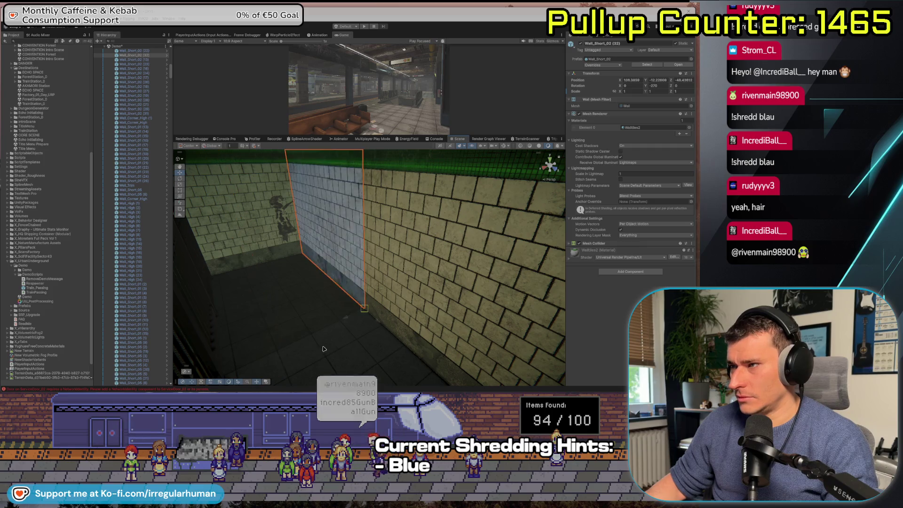
pyautogui.click(423, 235)
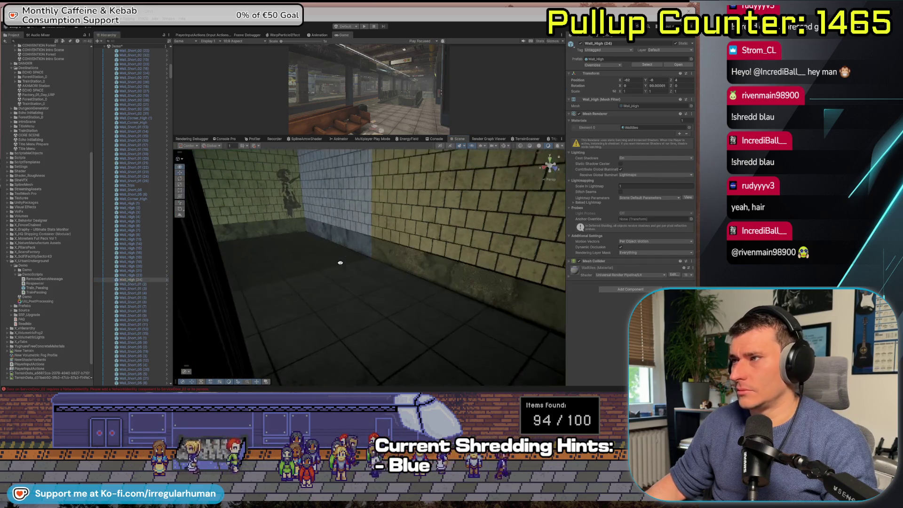
pyautogui.moveTo(333, 267)
pyautogui.mouseDown()
pyautogui.moveTo(323, 253)
pyautogui.moveTo(344, 262)
pyautogui.mouseUp()
pyautogui.click(344, 262)
pyautogui.click(343, 262)
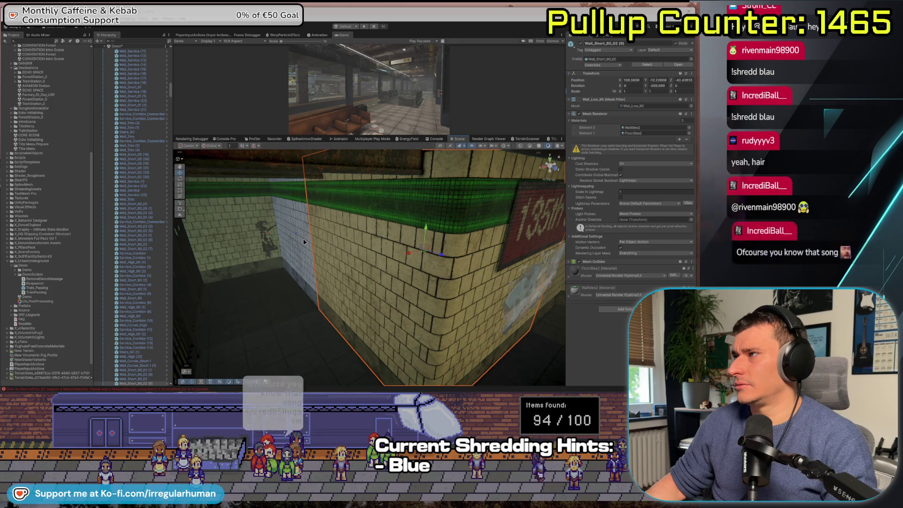
pyautogui.click(278, 226)
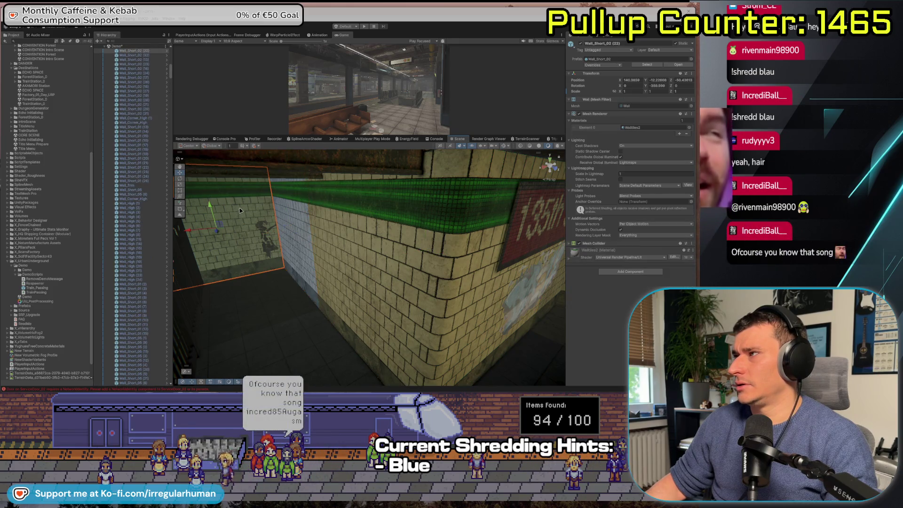
pyautogui.click(295, 220)
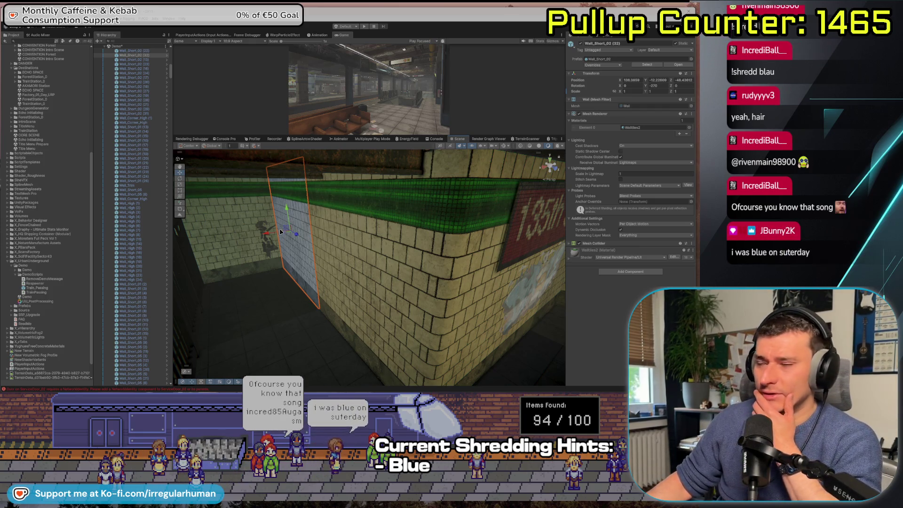
pyautogui.moveTo(367, 220); pyautogui.dragTo(312, 240)
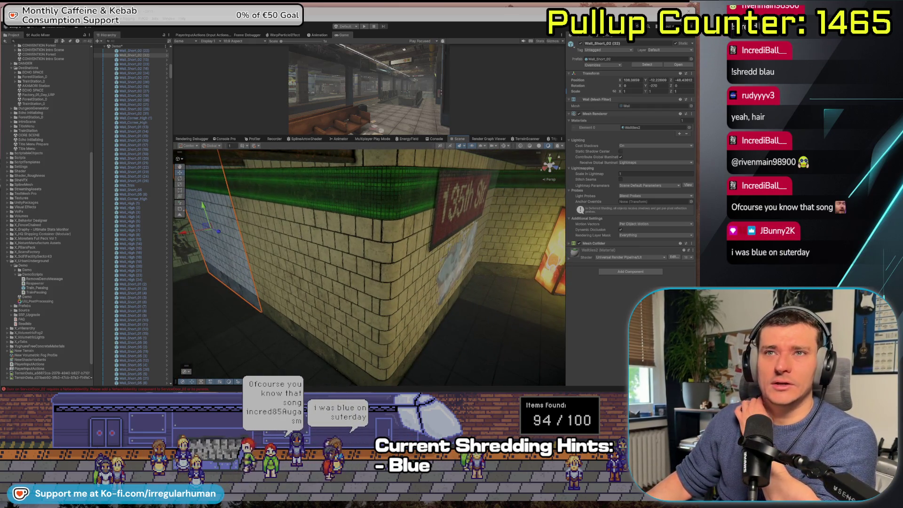
pyautogui.moveTo(517, 266); pyautogui.dragTo(469, 272)
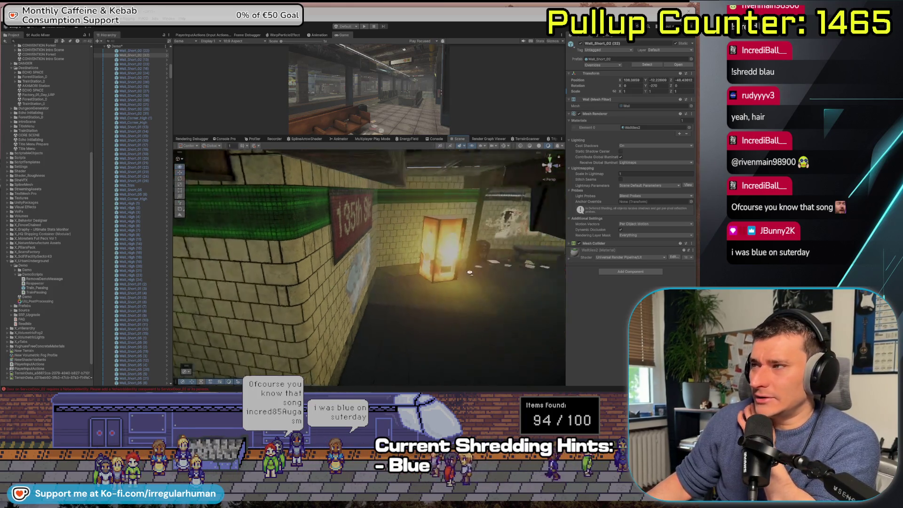
pyautogui.press('f')
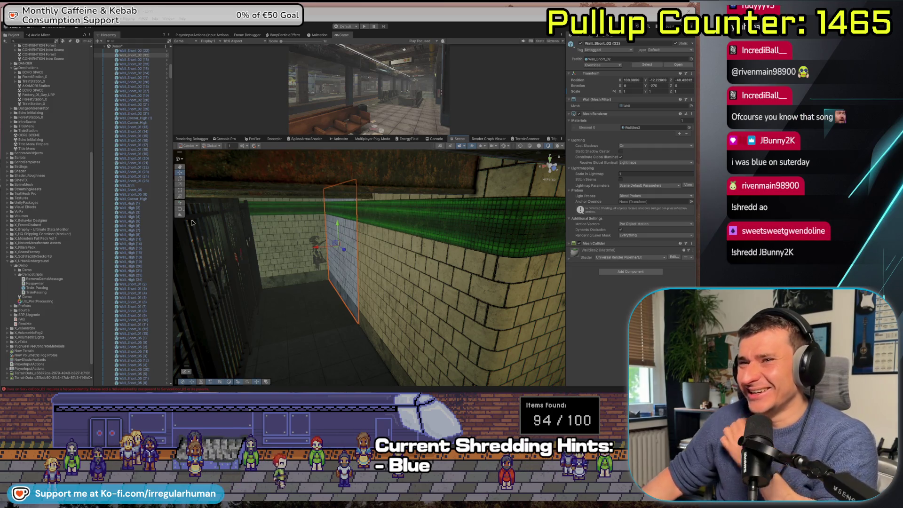
pyautogui.moveTo(322, 270)
pyautogui.mouseDown()
pyautogui.moveTo(440, 298)
pyautogui.moveTo(409, 278)
pyautogui.moveTo(364, 284)
pyautogui.mouseUp()
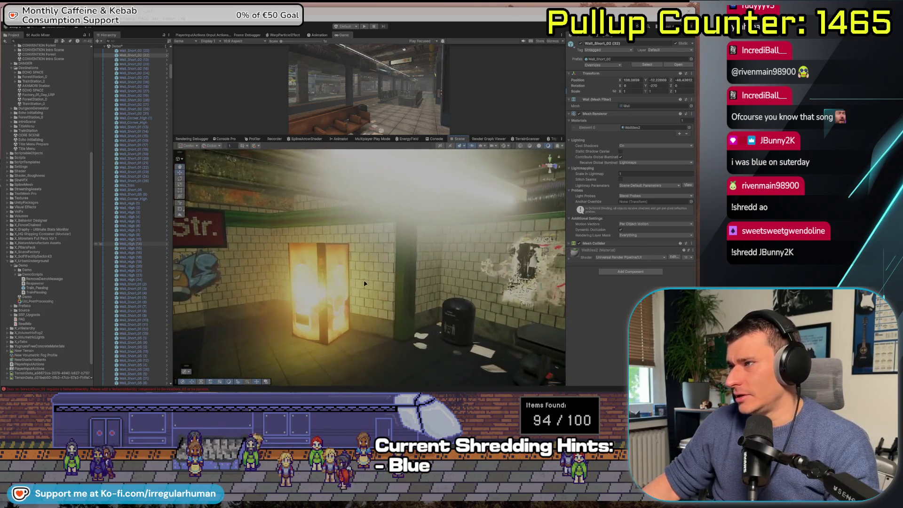
# Step: Frame the metal pillar and move it from the Exit sign to beside the green pillar
pyautogui.click(407, 299)
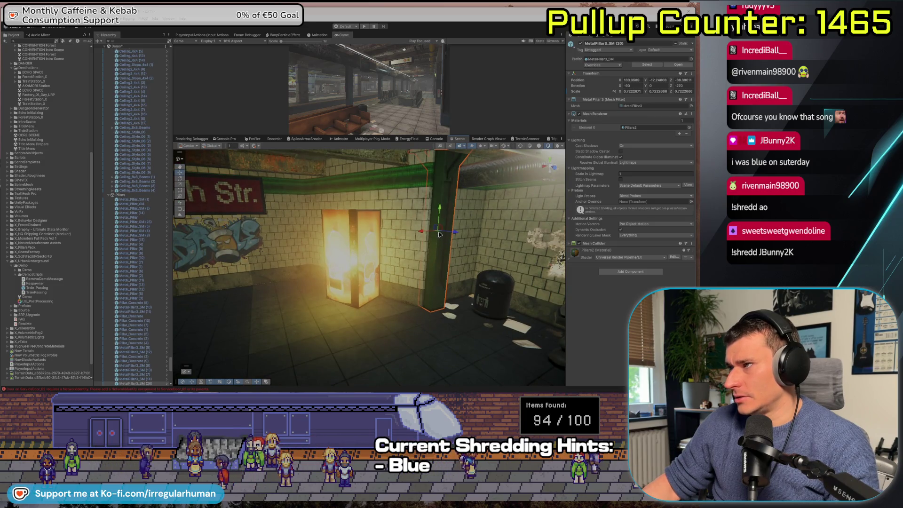
pyautogui.press('f')
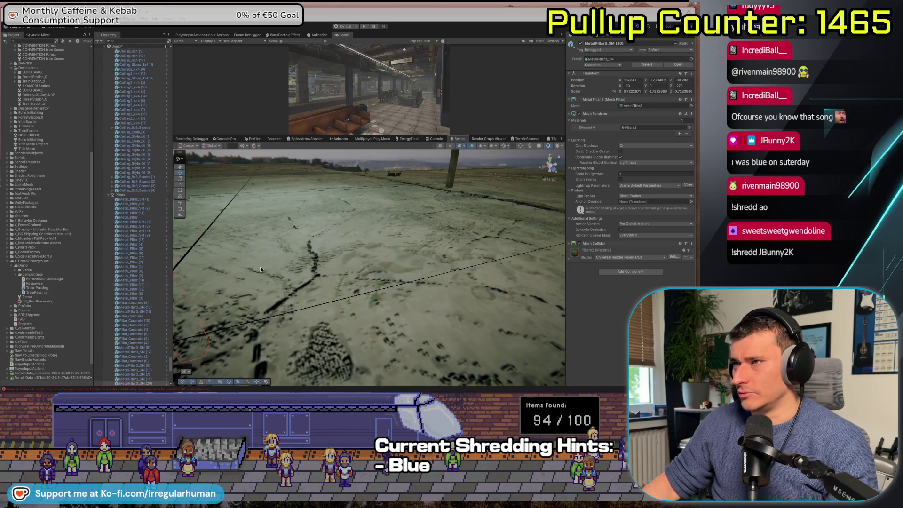
pyautogui.press('f')
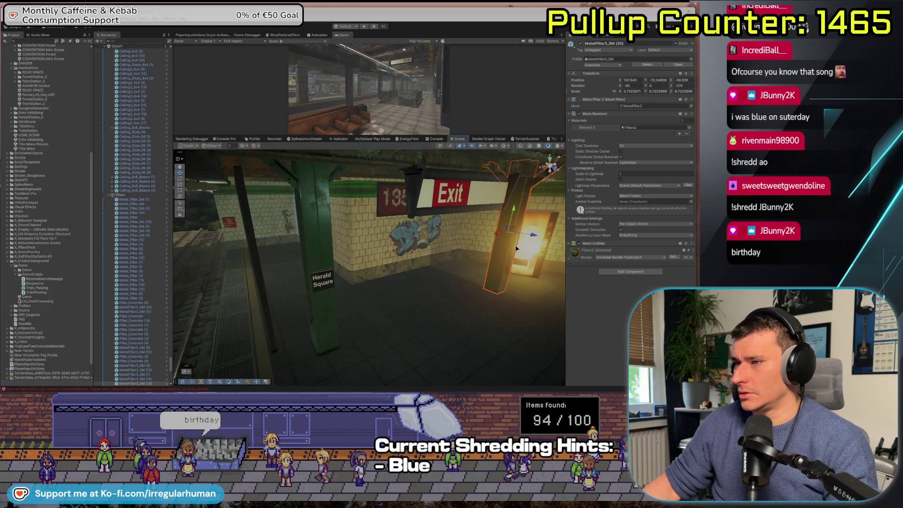
pyautogui.moveTo(501, 242); pyautogui.dragTo(329, 218)
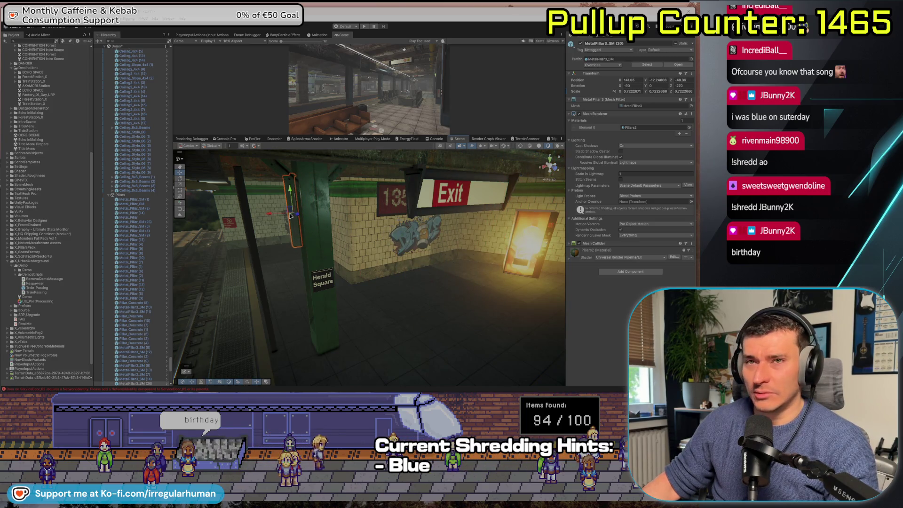
pyautogui.press('f')
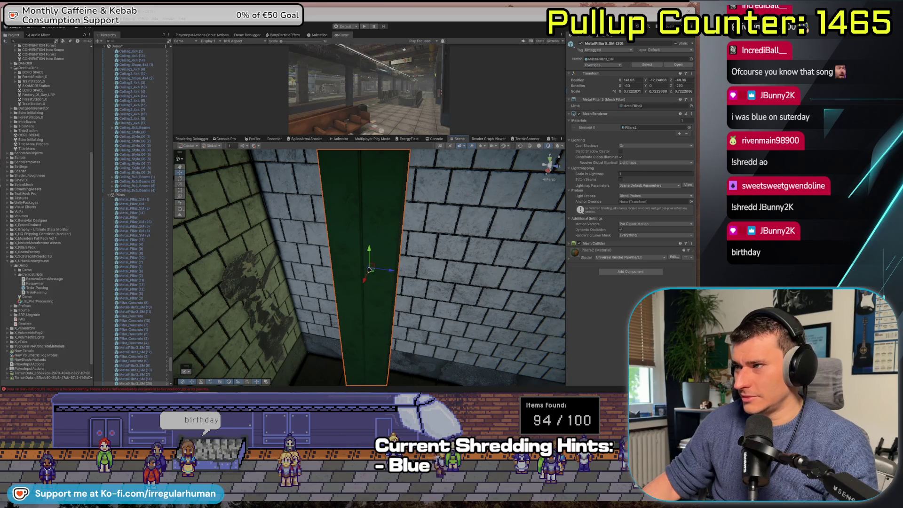
pyautogui.moveTo(369, 270)
pyautogui.mouseDown()
pyautogui.moveTo(282, 259)
pyautogui.moveTo(362, 186)
pyautogui.moveTo(337, 225)
pyautogui.mouseUp()
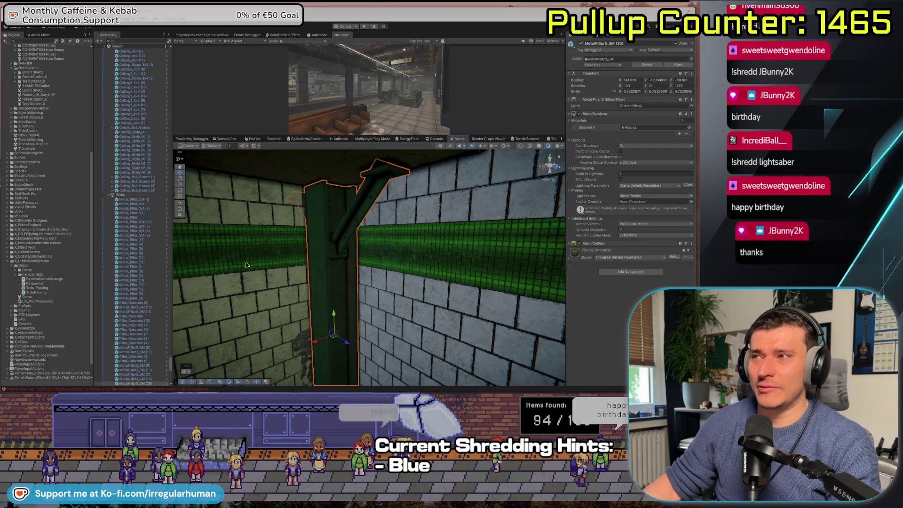
# Step: Zoom in and raise the pillar slightly along its Y axis
pyautogui.moveTo(224, 253); pyautogui.dragTo(284, 279)
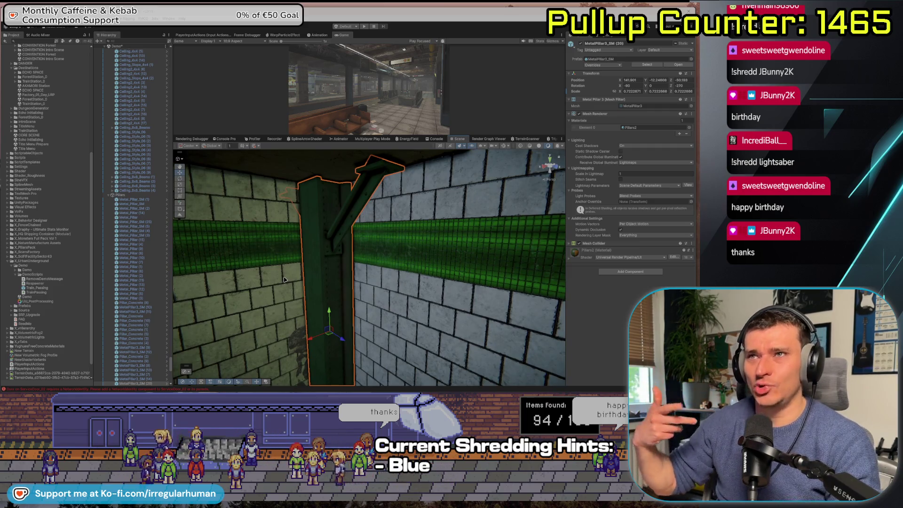
pyautogui.scroll(2, 331, 244)
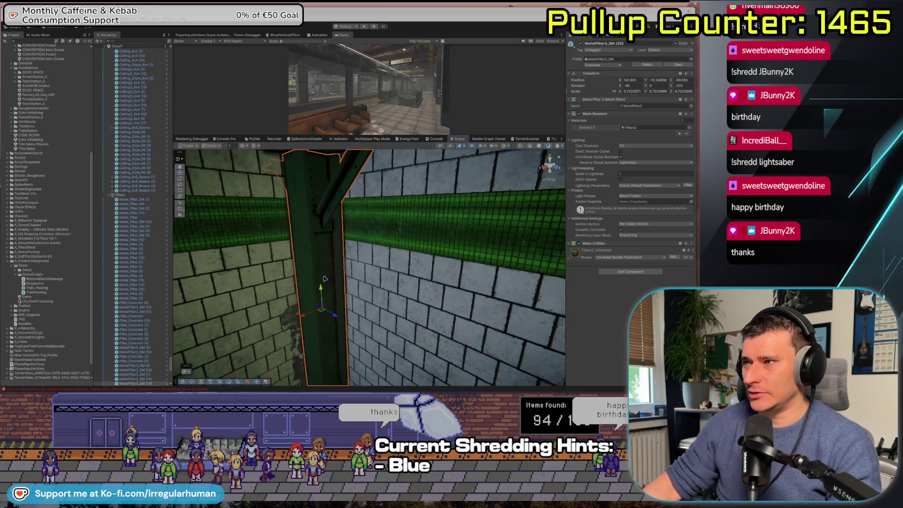
pyautogui.scroll(2, 315, 328)
pyautogui.moveTo(315, 328); pyautogui.dragTo(313, 322)
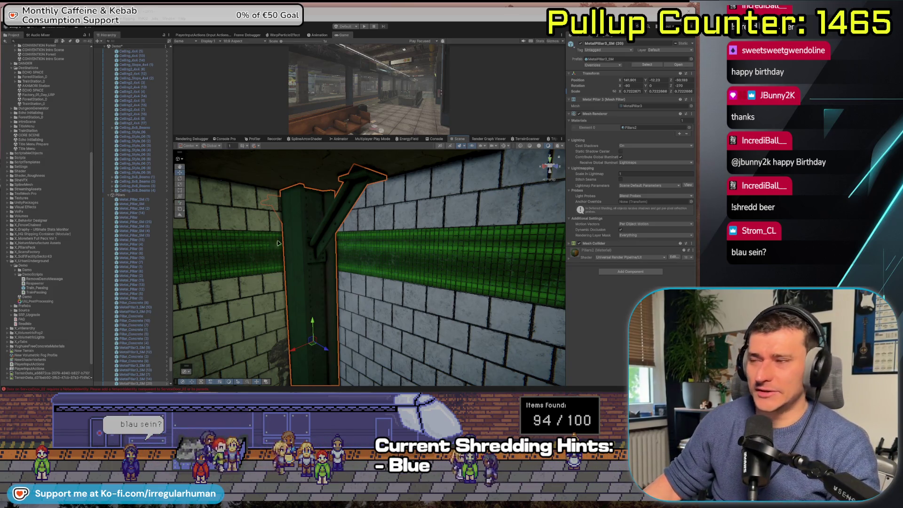
pyautogui.moveTo(285, 162)
pyautogui.mouseDown()
pyautogui.moveTo(481, 244)
pyautogui.moveTo(442, 229)
pyautogui.mouseUp()
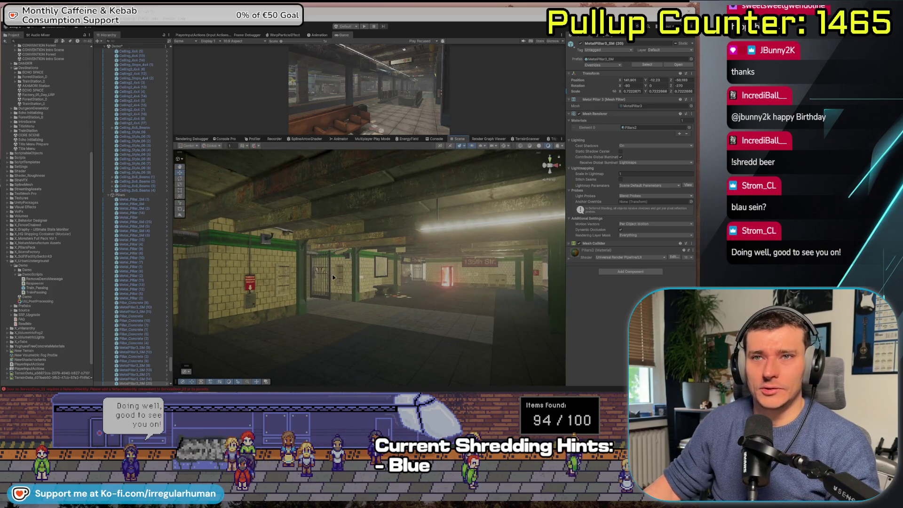
# Step: Fly past the Exit sign and bench to the 149 Street stairwell, deselect, then switch to YouTube
pyautogui.scroll(8, 310, 285)
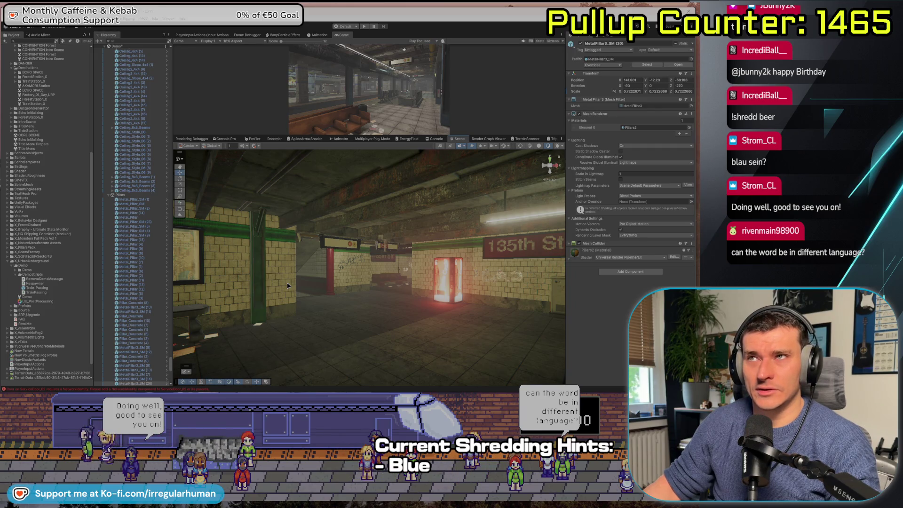
pyautogui.moveTo(289, 285)
pyautogui.mouseDown()
pyautogui.moveTo(274, 281)
pyautogui.moveTo(287, 305)
pyautogui.mouseUp()
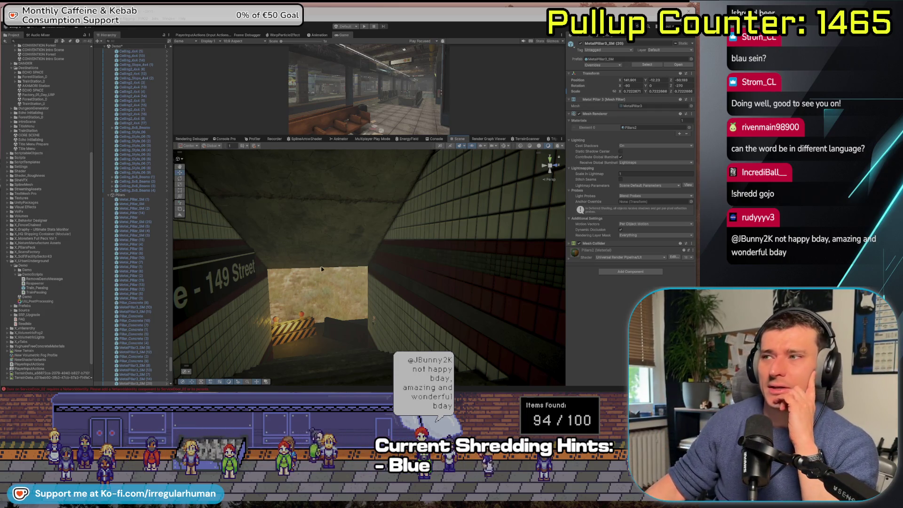
pyautogui.rightClick(334, 293)
pyautogui.click(358, 329)
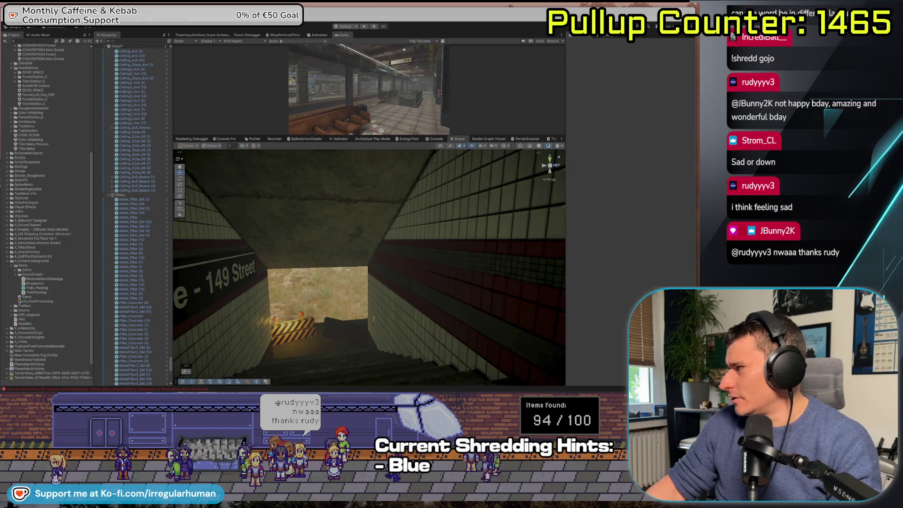
pyautogui.hotkey('alt', 'Tab')
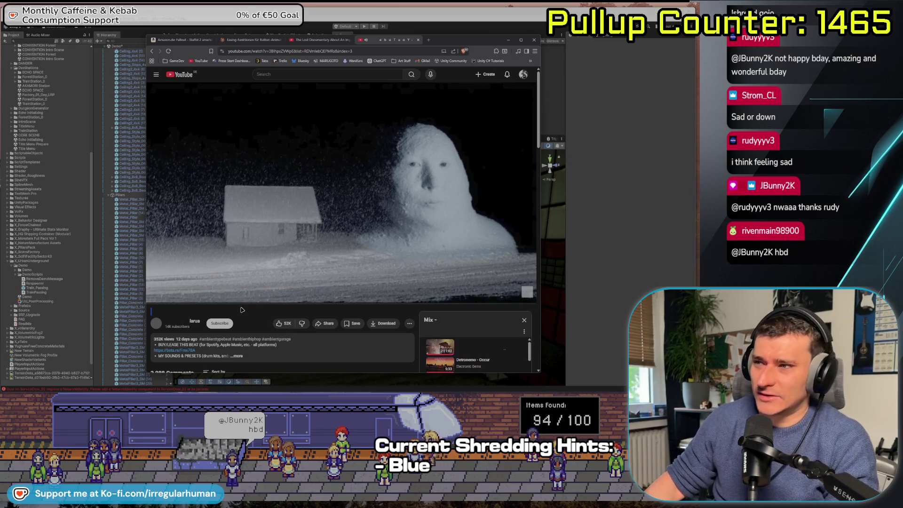
# Step: Switch from the YouTube browser back to the Unity Editor's stairwell view
pyautogui.hotkey('alt', 'Tab')
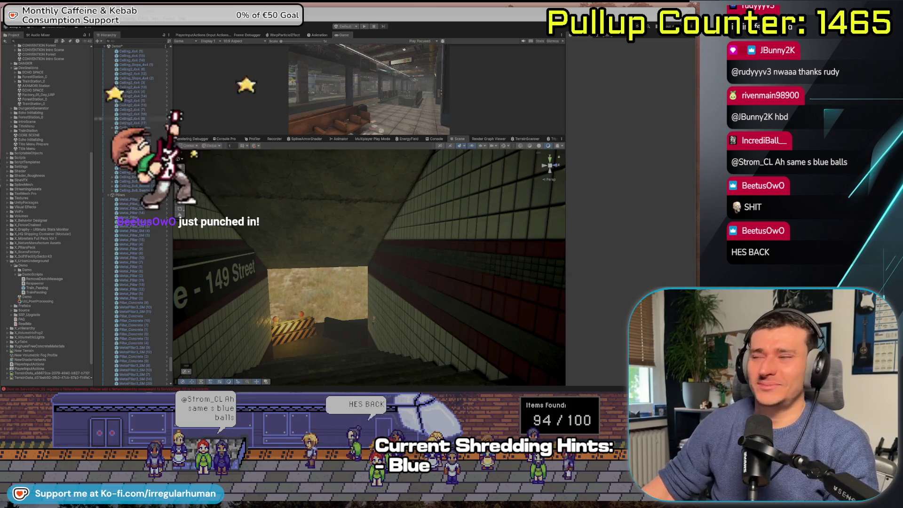
# Step: Delete the stray Wall_High_5 (1) panel by the left wall and stairs
pyautogui.moveTo(273, 262)
pyautogui.mouseDown()
pyautogui.moveTo(366, 266)
pyautogui.moveTo(458, 225)
pyautogui.moveTo(422, 226)
pyautogui.mouseUp()
pyautogui.moveTo(331, 271); pyautogui.dragTo(350, 255)
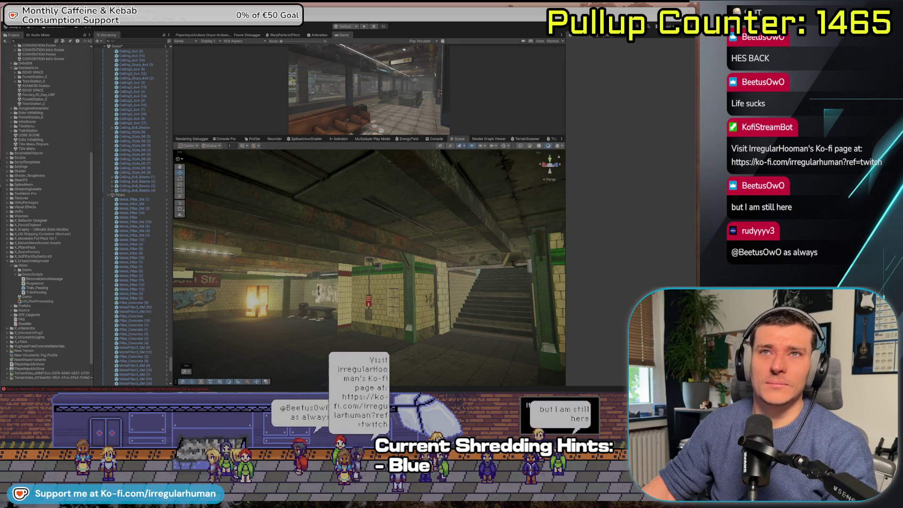
pyautogui.moveTo(350, 306)
pyautogui.mouseDown()
pyautogui.moveTo(367, 304)
pyautogui.moveTo(408, 331)
pyautogui.mouseUp()
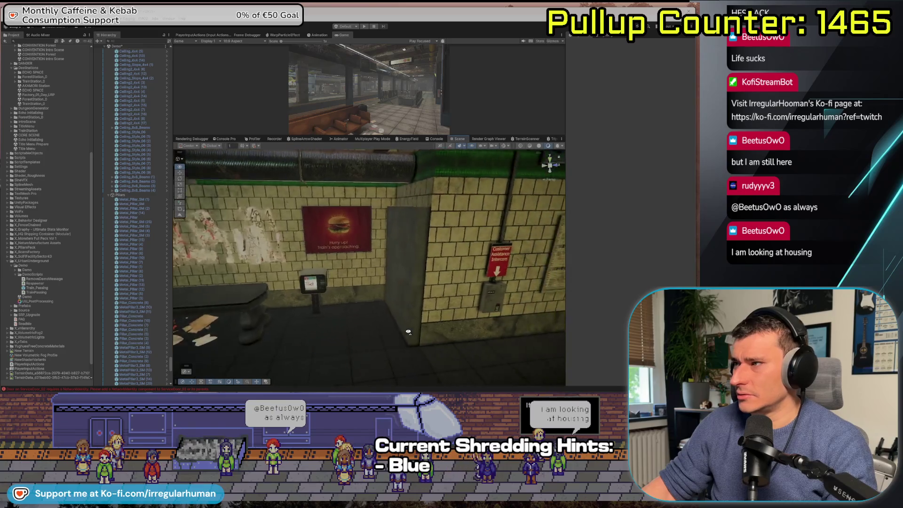
pyautogui.click(296, 287)
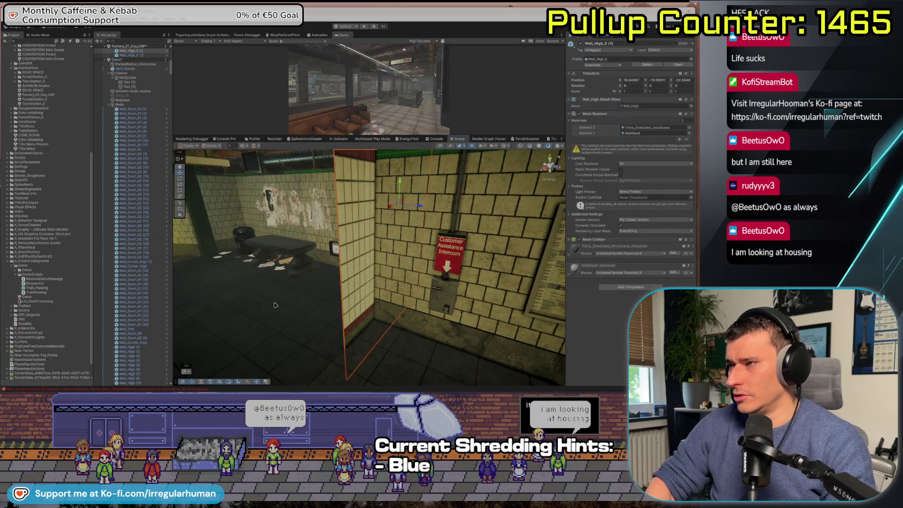
pyautogui.press('Delete')
# Step: Fly past the 135th Str. sign along the platform and down the track tunnel
pyautogui.moveTo(266, 304); pyautogui.dragTo(188, 288)
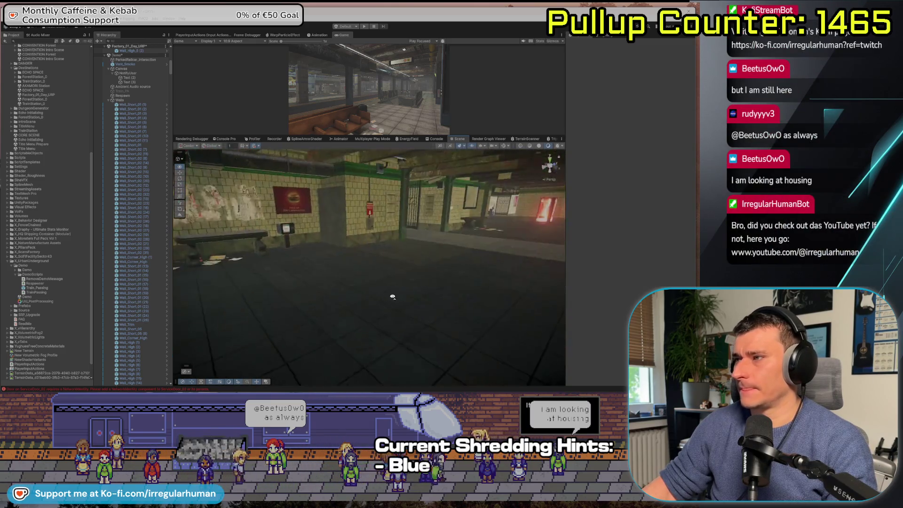
pyautogui.moveTo(393, 296)
pyautogui.mouseDown()
pyautogui.moveTo(422, 278)
pyautogui.moveTo(397, 274)
pyautogui.moveTo(333, 295)
pyautogui.moveTo(345, 304)
pyautogui.moveTo(387, 282)
pyautogui.mouseUp()
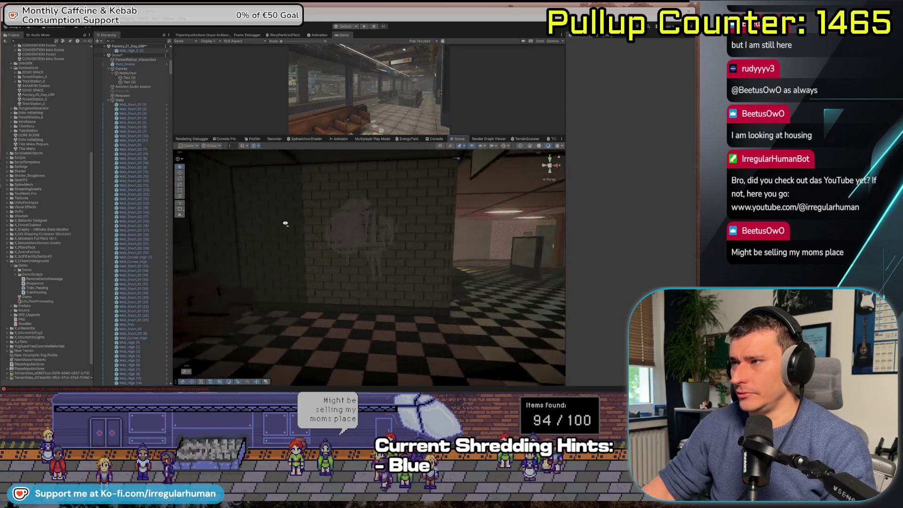
pyautogui.press('w')
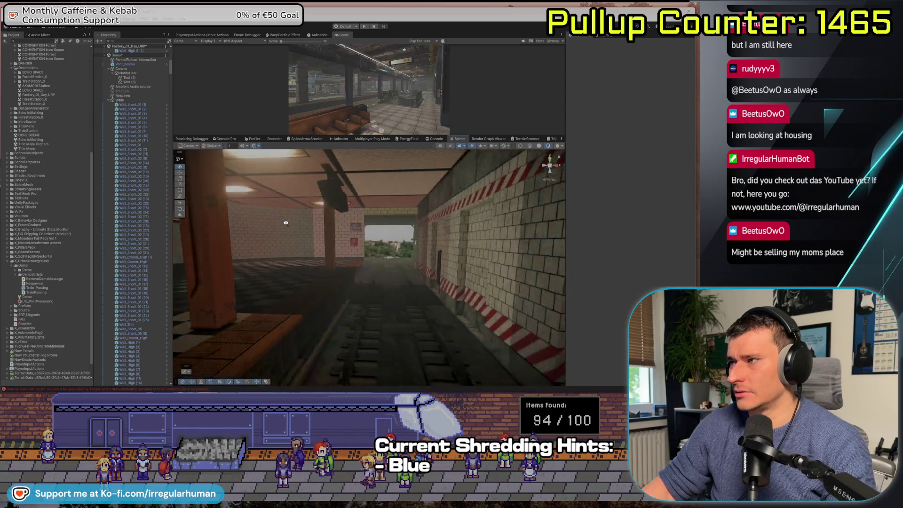
pyautogui.press('w')
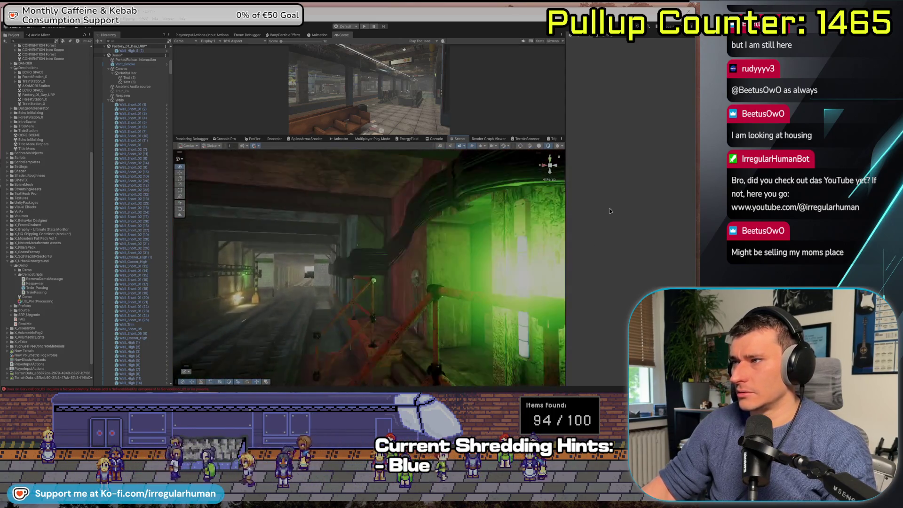
pyautogui.press('w')
pyautogui.press('w')
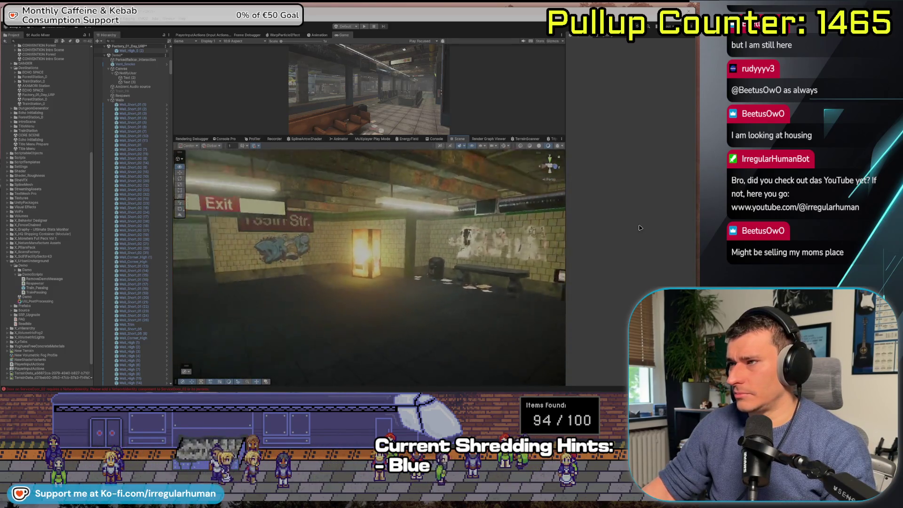
# Step: Duplicate the two Railing_LG iron gate pieces, then select and inspect floor tile Floor_4x4_2 (59)
pyautogui.press('w')
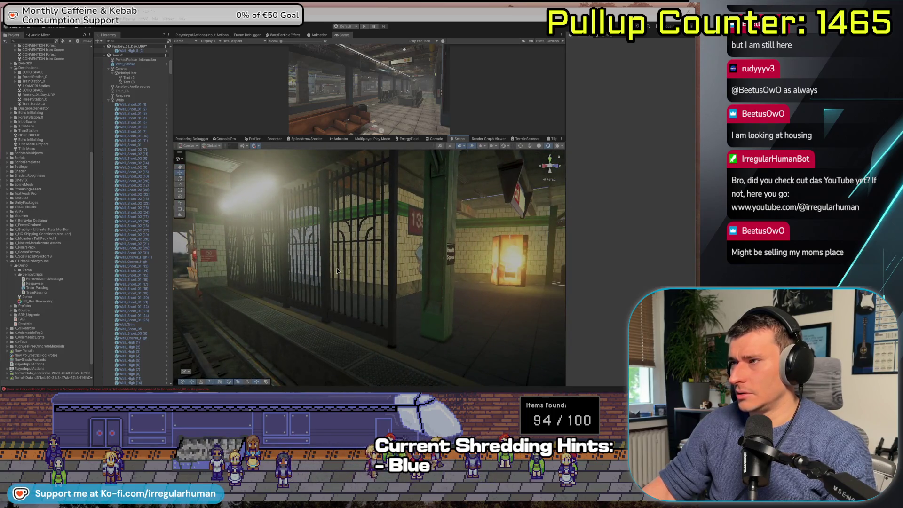
pyautogui.click(337, 271)
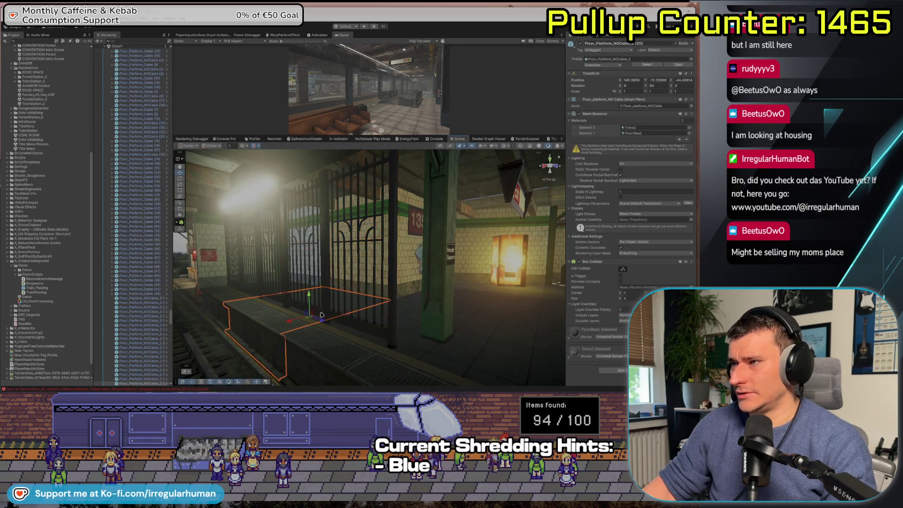
pyautogui.click(337, 321)
pyautogui.keyDown('ctrl'); pyautogui.click(320, 314); pyautogui.keyUp('ctrl')
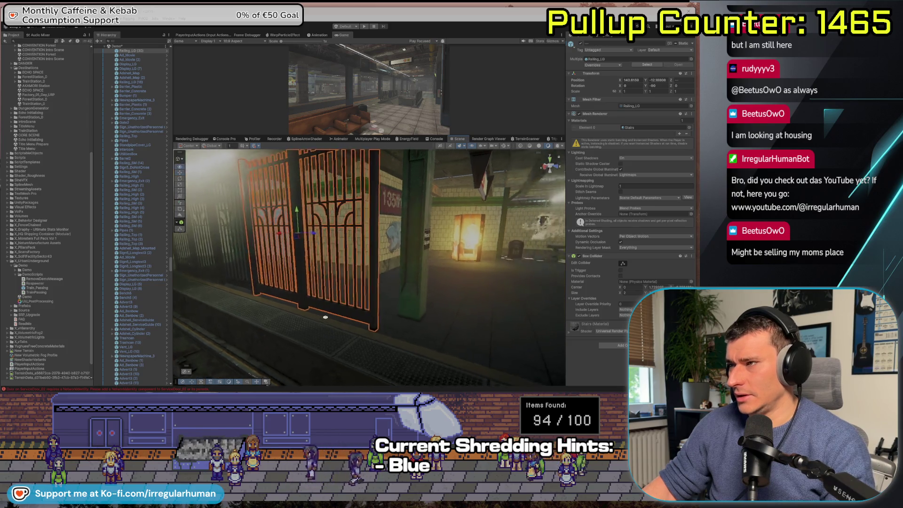
pyautogui.moveTo(320, 314)
pyautogui.mouseDown()
pyautogui.moveTo(402, 275)
pyautogui.moveTo(393, 280)
pyautogui.mouseUp()
pyautogui.hotkey('ctrl', 'd')
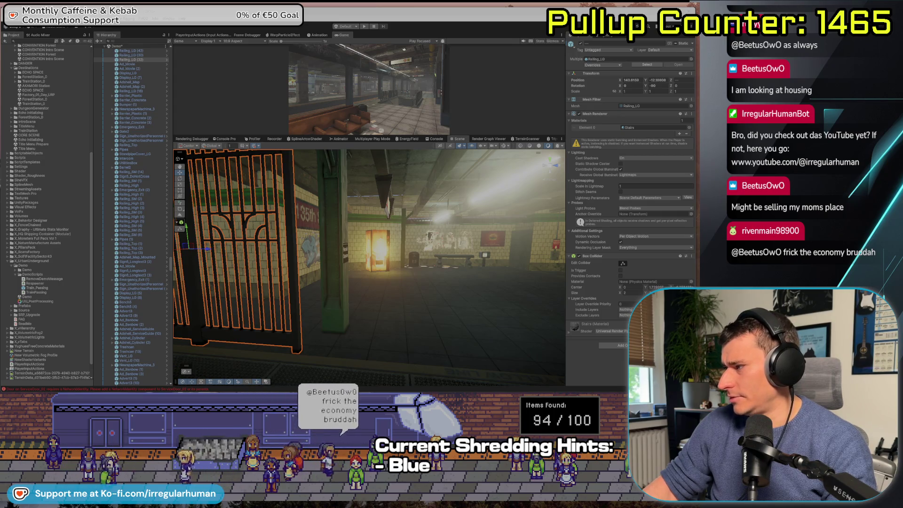
pyautogui.click(367, 296)
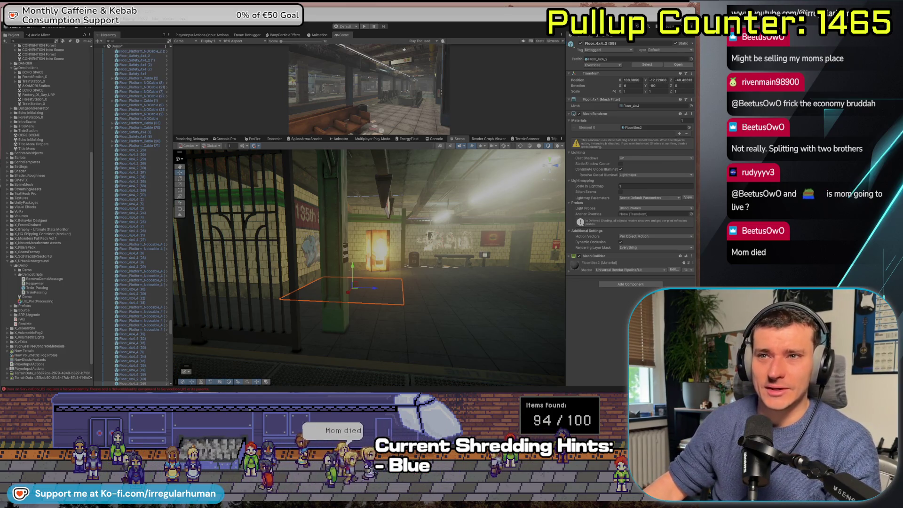
pyautogui.moveTo(376, 282)
pyautogui.mouseDown()
pyautogui.moveTo(402, 289)
pyautogui.moveTo(415, 275)
pyautogui.moveTo(226, 274)
pyautogui.moveTo(372, 275)
pyautogui.moveTo(358, 275)
pyautogui.mouseUp()
# Step: Delete the stray 149 Street Station_Name_LargeBoard and fly along the track down the tunnel
pyautogui.click(376, 275)
pyautogui.press('Delete')
pyautogui.doubleClick(128, 253)
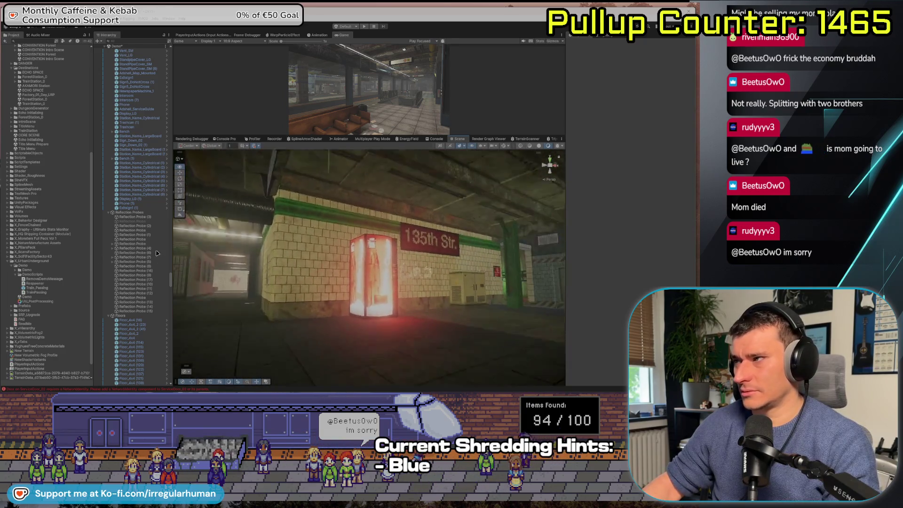
pyautogui.moveTo(211, 269); pyautogui.dragTo(261, 289)
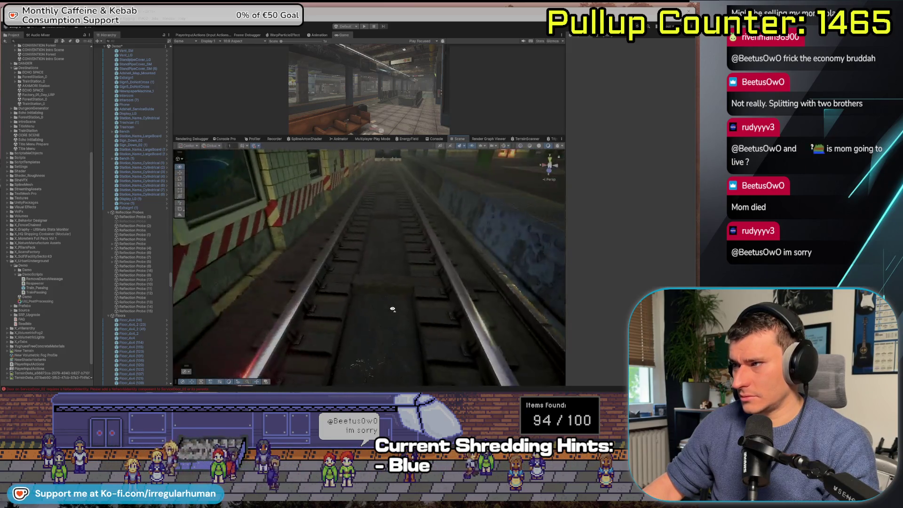
pyautogui.moveTo(393, 309); pyautogui.dragTo(404, 271)
pyautogui.scroll(3, 7, 100)
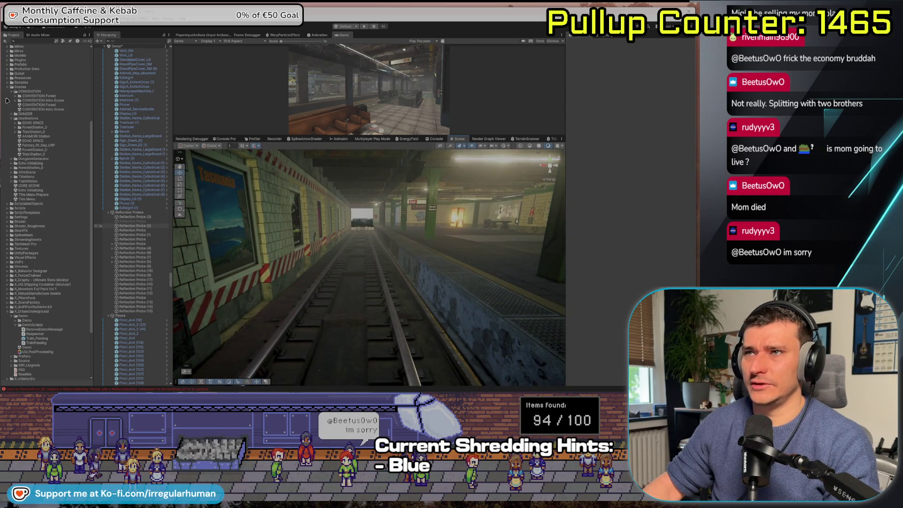
pyautogui.scroll(3, 7, 94)
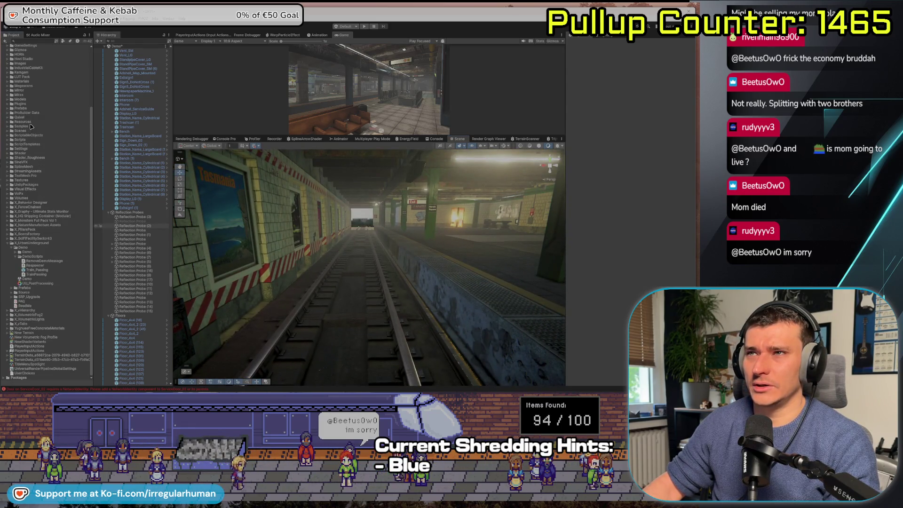
# Step: Open Assets > Prefabs in the Project panel and collapse its expanded subfolders
pyautogui.doubleClick(23, 109)
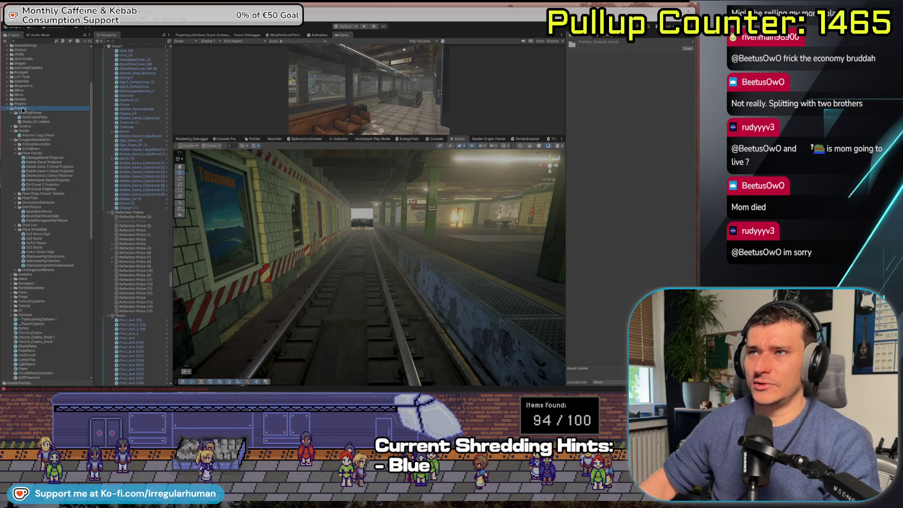
pyautogui.click(15, 113)
pyautogui.click(16, 122)
pyautogui.click(33, 126)
pyautogui.click(16, 126)
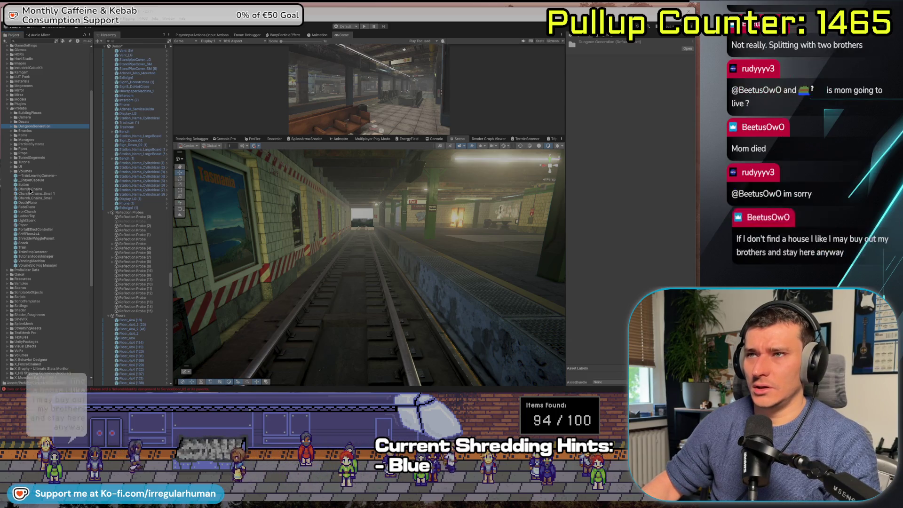
# Step: Place the Train prefab on the tracks in Pivot mode, nudge it down the tunnel, and frame it
pyautogui.click(22, 248)
pyautogui.moveTo(22, 250)
pyautogui.mouseDown()
pyautogui.moveTo(362, 226)
pyautogui.moveTo(389, 270)
pyautogui.mouseUp()
pyautogui.scroll(-5, 389, 269)
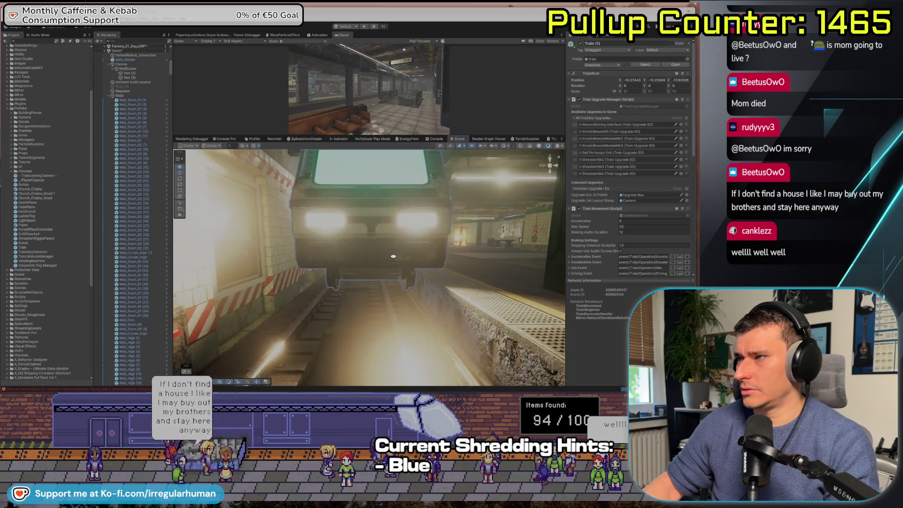
pyautogui.scroll(-4, 388, 241)
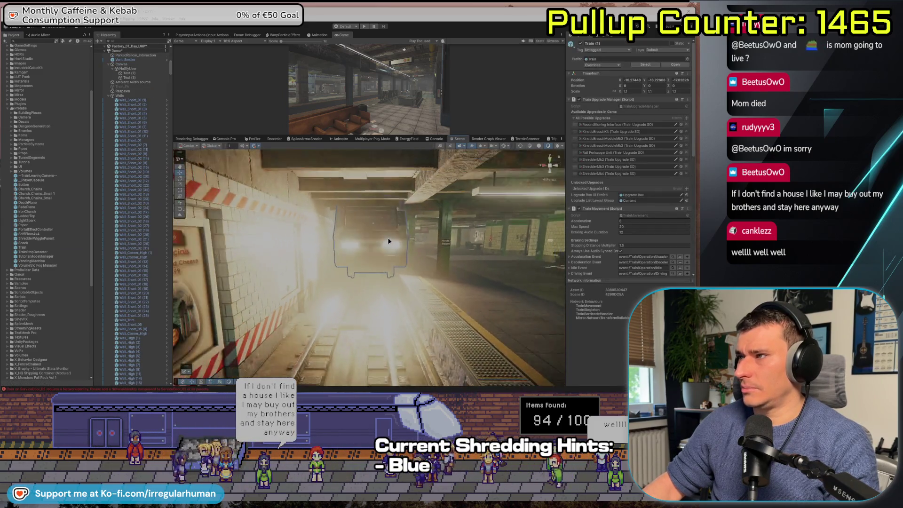
pyautogui.click(186, 146)
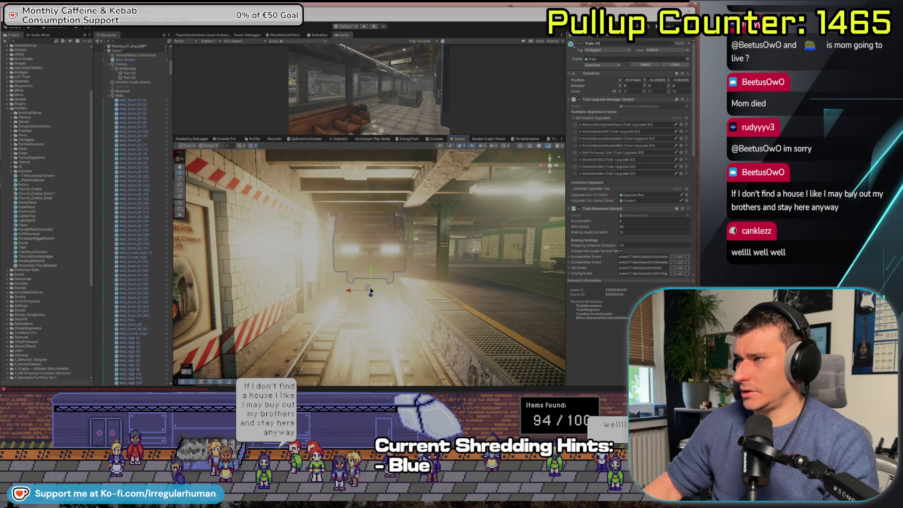
pyautogui.moveTo(371, 291)
pyautogui.mouseDown()
pyautogui.moveTo(356, 283)
pyautogui.moveTo(356, 292)
pyautogui.mouseUp()
pyautogui.scroll(-5, 405, 292)
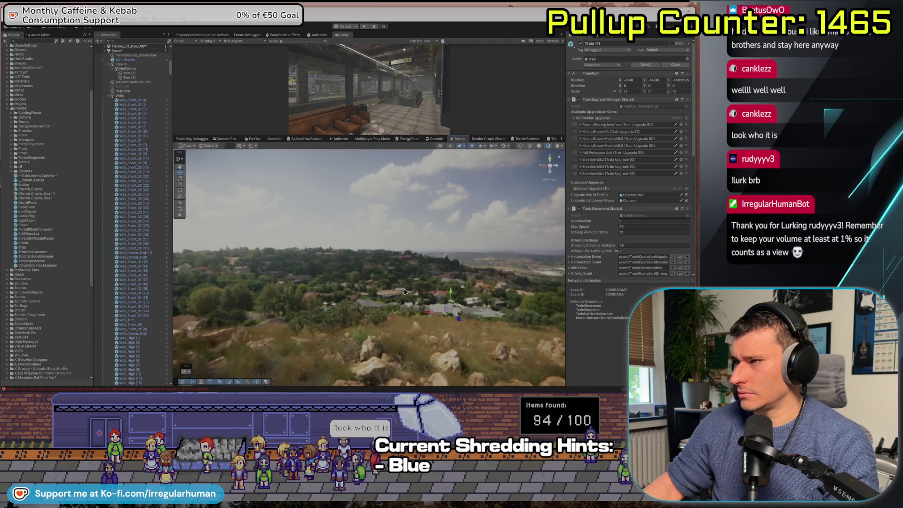
pyautogui.press('f')
pyautogui.moveTo(379, 251)
pyautogui.mouseDown()
pyautogui.moveTo(319, 281)
pyautogui.moveTo(394, 282)
pyautogui.moveTo(386, 256)
pyautogui.moveTo(376, 265)
pyautogui.moveTo(361, 252)
pyautogui.moveTo(386, 253)
pyautogui.moveTo(391, 272)
pyautogui.moveTo(343, 275)
pyautogui.moveTo(349, 271)
pyautogui.mouseUp()
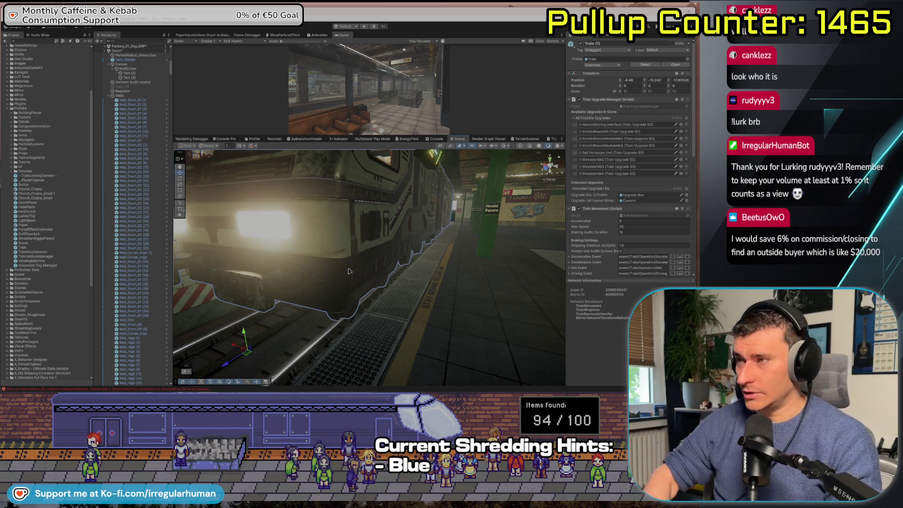
# Step: Delete Train (1), then fly along the platform past the far hall to the track edge
pyautogui.press('Delete')
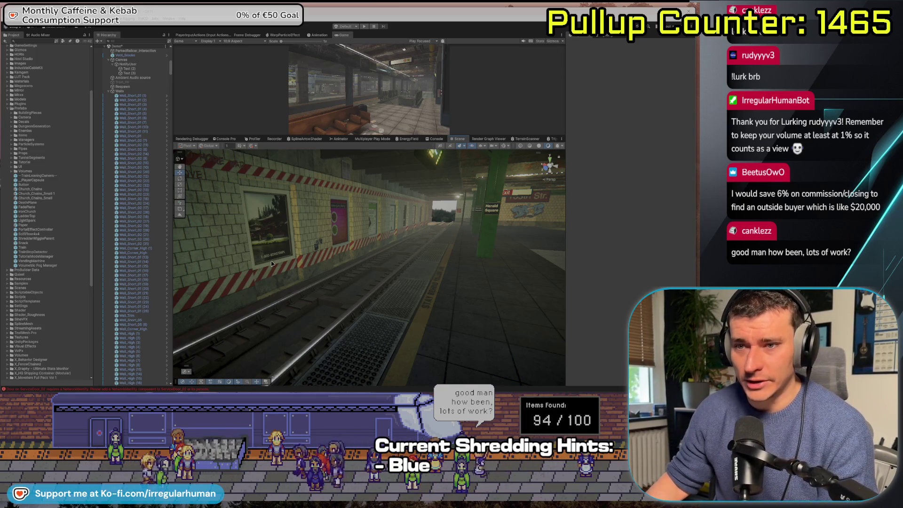
pyautogui.moveTo(204, 256); pyautogui.dragTo(328, 246)
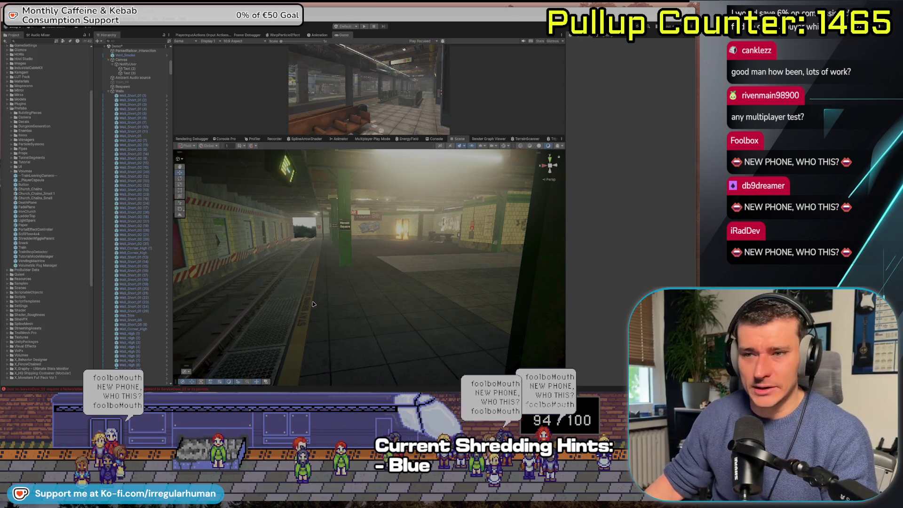
pyautogui.moveTo(314, 304); pyautogui.dragTo(330, 295)
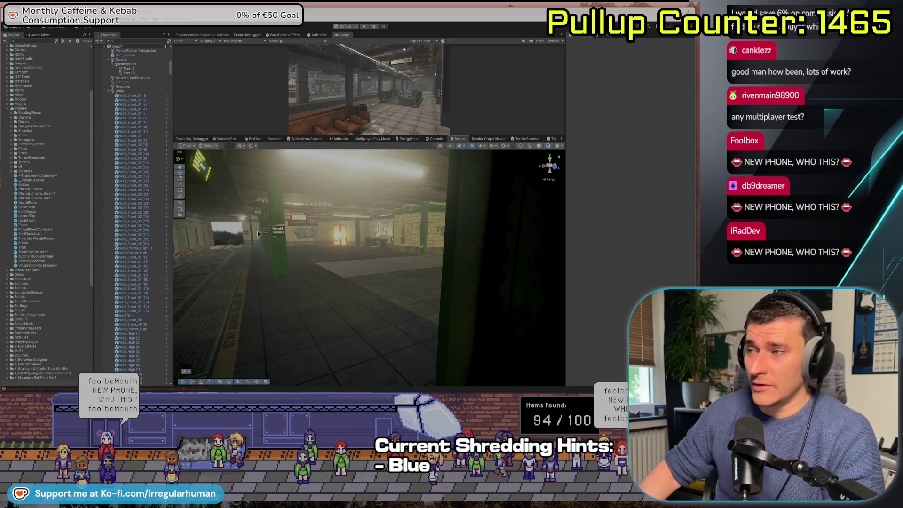
pyautogui.moveTo(240, 226)
pyautogui.mouseDown()
pyautogui.moveTo(305, 301)
pyautogui.moveTo(325, 280)
pyautogui.moveTo(377, 264)
pyautogui.moveTo(613, 260)
pyautogui.moveTo(690, 273)
pyautogui.moveTo(683, 285)
pyautogui.mouseUp()
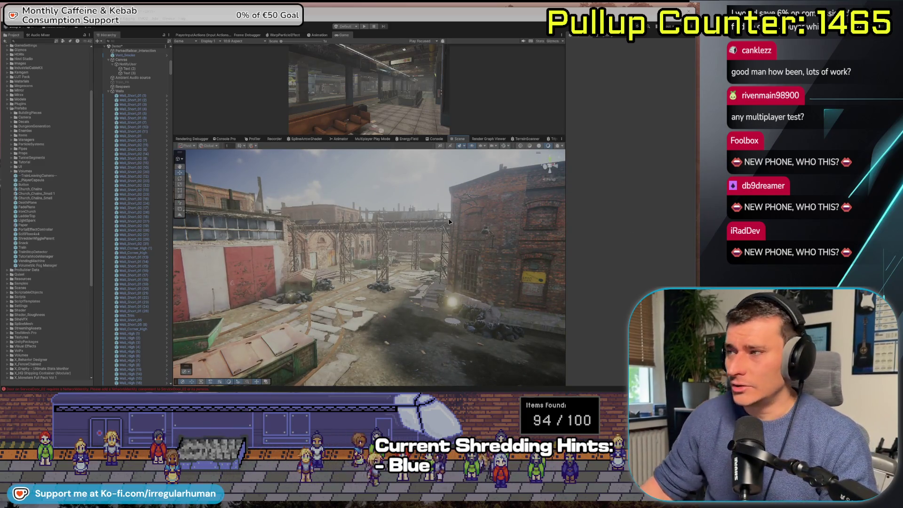
# Step: Fly through the yard past the red doors, green dumpster and crates to the stairway pillars
pyautogui.moveTo(466, 264); pyautogui.dragTo(390, 285)
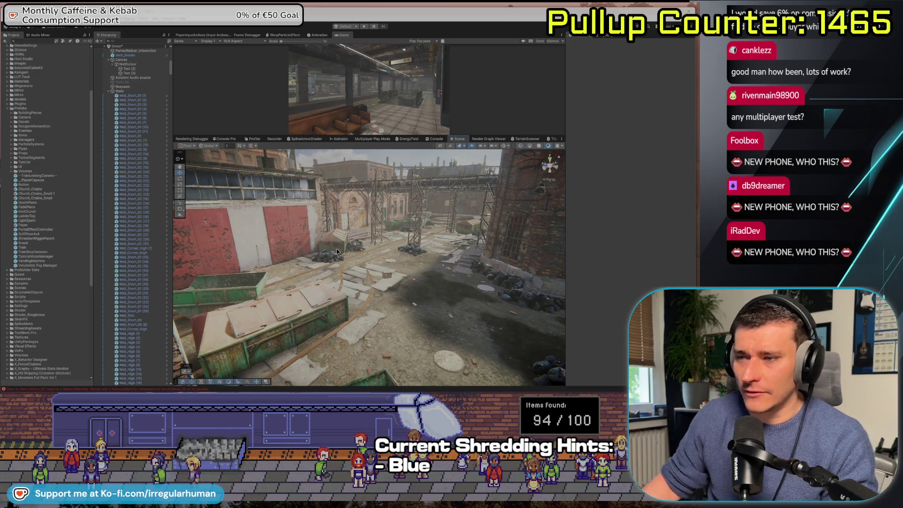
pyautogui.moveTo(314, 272)
pyautogui.mouseDown()
pyautogui.moveTo(271, 294)
pyautogui.moveTo(259, 261)
pyautogui.mouseUp()
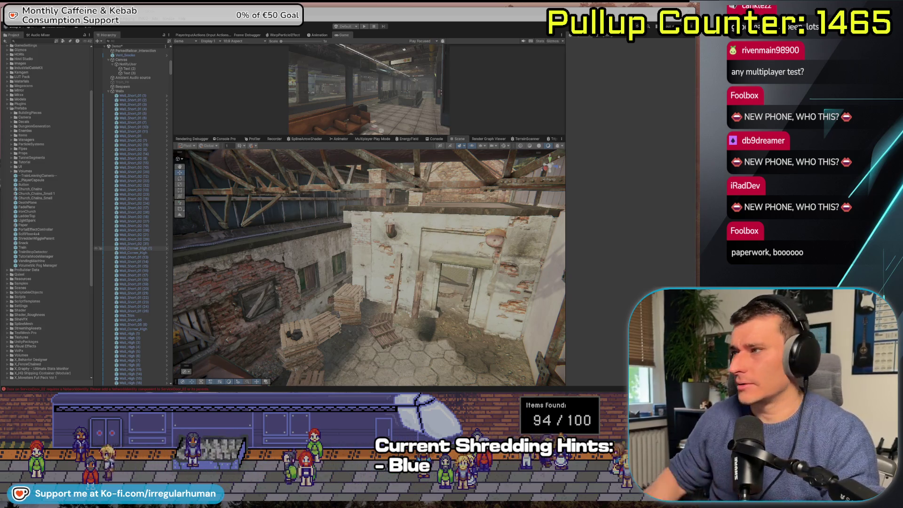
pyautogui.moveTo(323, 249)
pyautogui.mouseDown()
pyautogui.moveTo(440, 278)
pyautogui.moveTo(434, 243)
pyautogui.moveTo(442, 278)
pyautogui.moveTo(459, 279)
pyautogui.mouseUp()
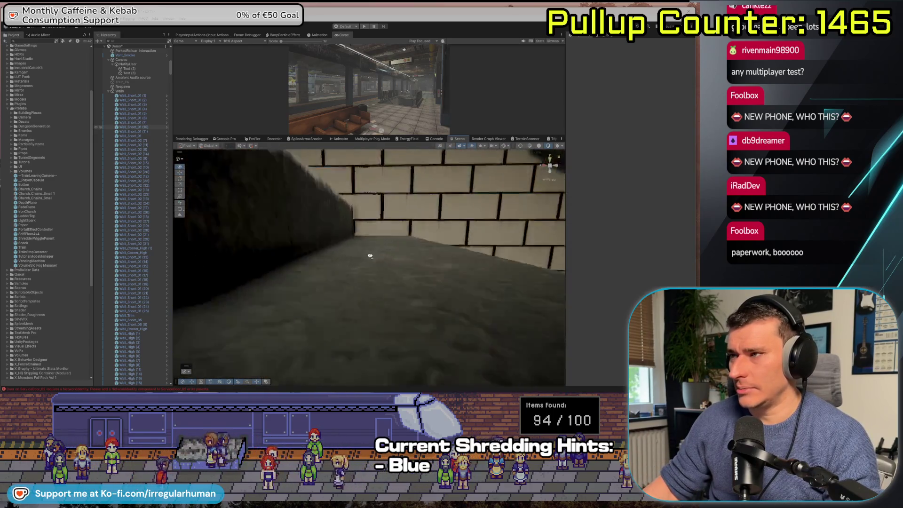
pyautogui.moveTo(370, 255)
pyautogui.mouseDown()
pyautogui.moveTo(403, 270)
pyautogui.moveTo(235, 281)
pyautogui.moveTo(411, 286)
pyautogui.moveTo(310, 295)
pyautogui.mouseUp()
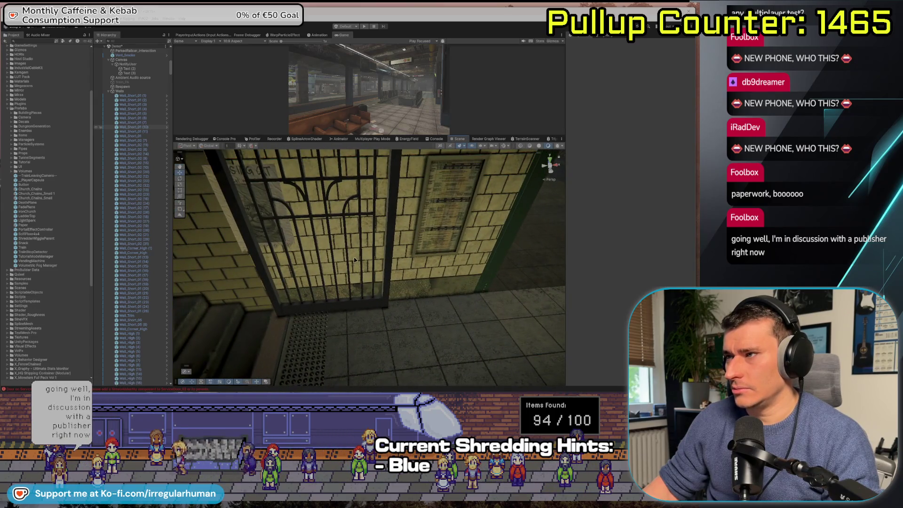
# Step: Move gated wall Wall_Short_90_02 (6) to a new spot, then check the safety floor tile and stairs
pyautogui.click(354, 195)
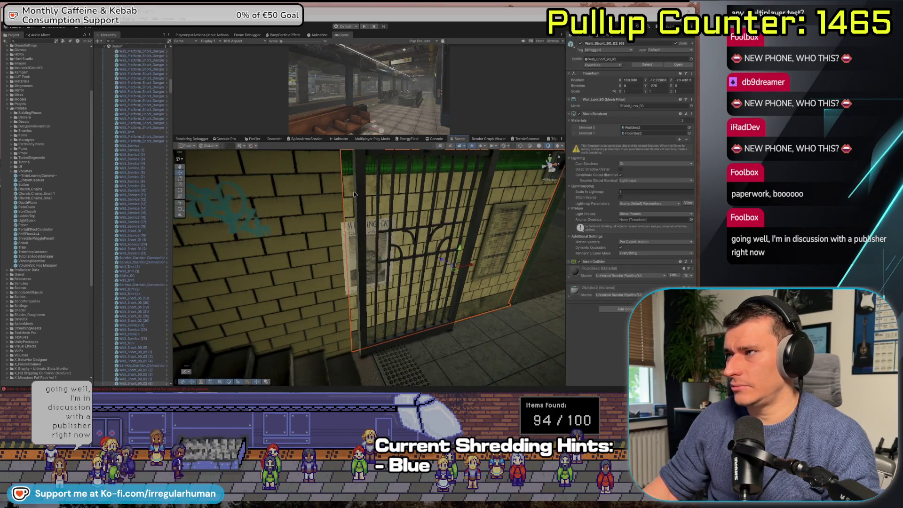
pyautogui.moveTo(455, 271); pyautogui.dragTo(448, 302)
pyautogui.click(422, 358)
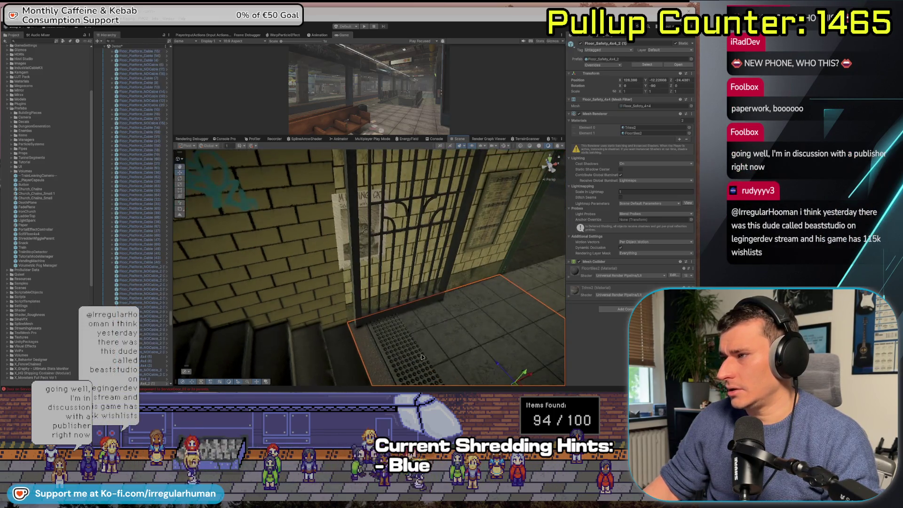
pyautogui.click(372, 328)
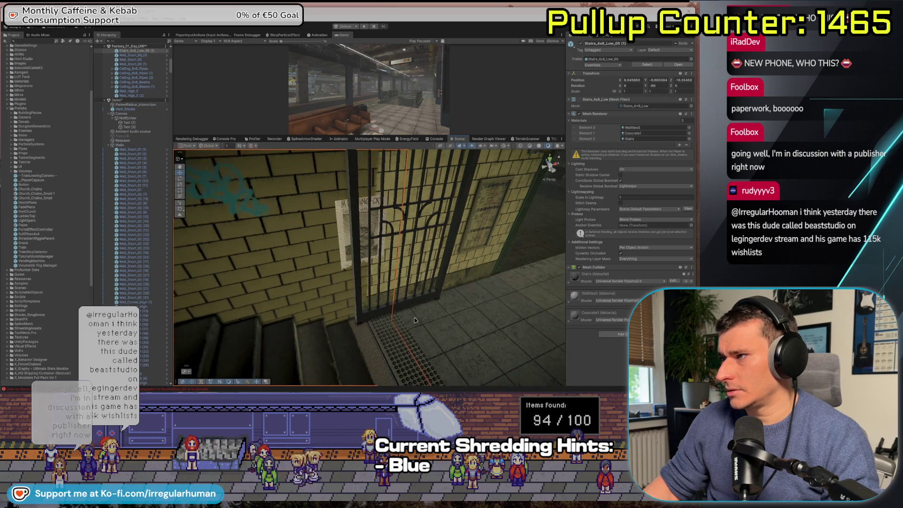
pyautogui.scroll(-2, 428, 308)
pyautogui.click(410, 303)
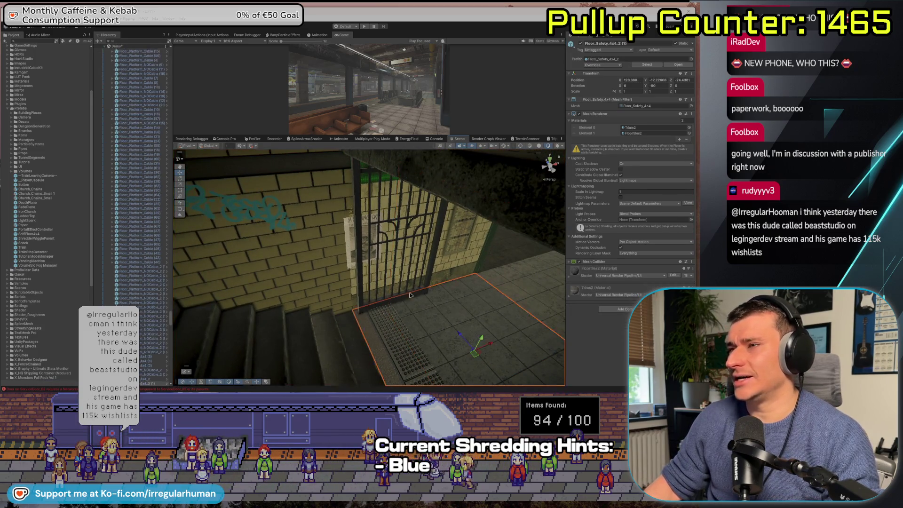
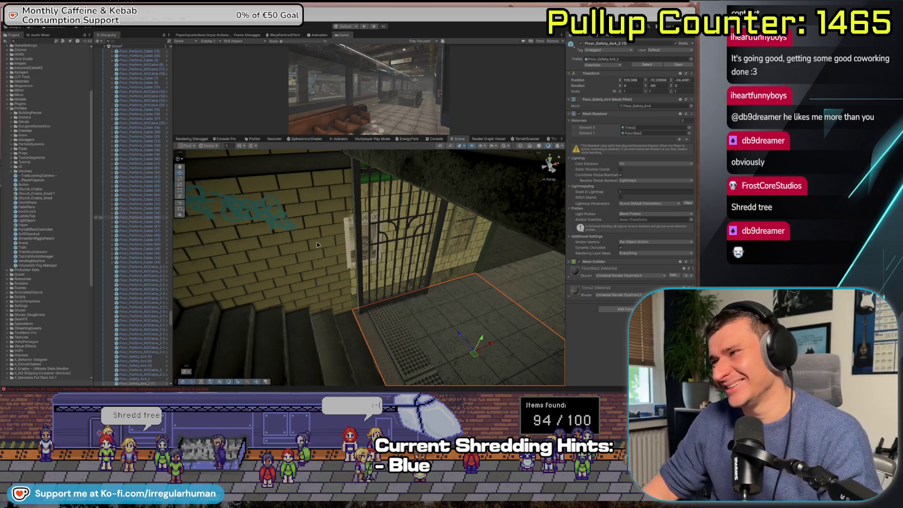
# Step: Fly past the gate to the platform and delete the dark floor tile Floor_4x4 (176)
pyautogui.moveTo(317, 244)
pyautogui.mouseDown()
pyautogui.moveTo(354, 284)
pyautogui.moveTo(344, 282)
pyautogui.moveTo(359, 271)
pyautogui.mouseUp()
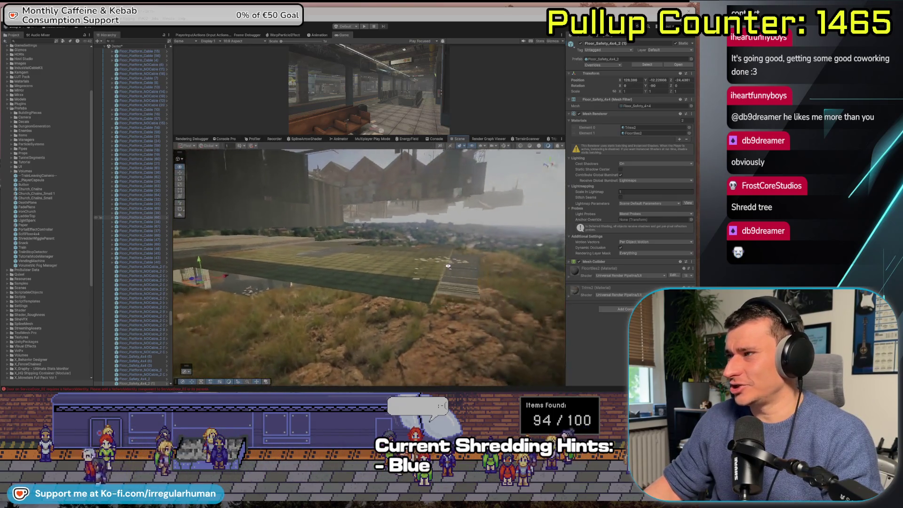
pyautogui.moveTo(448, 266); pyautogui.dragTo(406, 258)
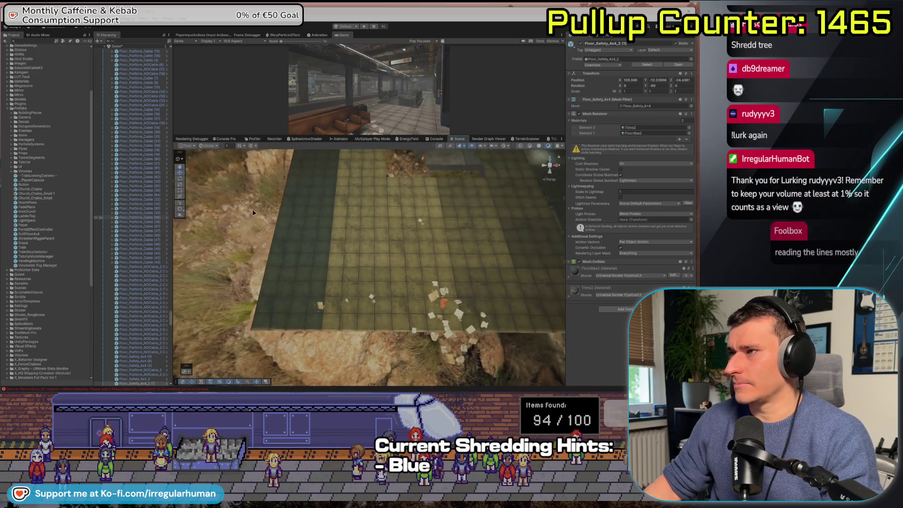
pyautogui.moveTo(337, 353); pyautogui.dragTo(440, 234)
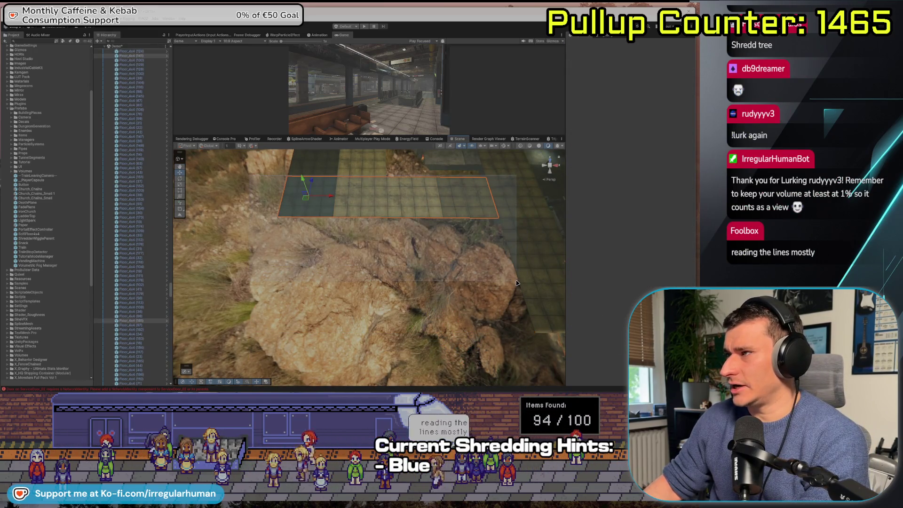
pyautogui.moveTo(517, 283)
pyautogui.mouseDown()
pyautogui.moveTo(513, 310)
pyautogui.moveTo(405, 240)
pyautogui.moveTo(345, 250)
pyautogui.mouseUp()
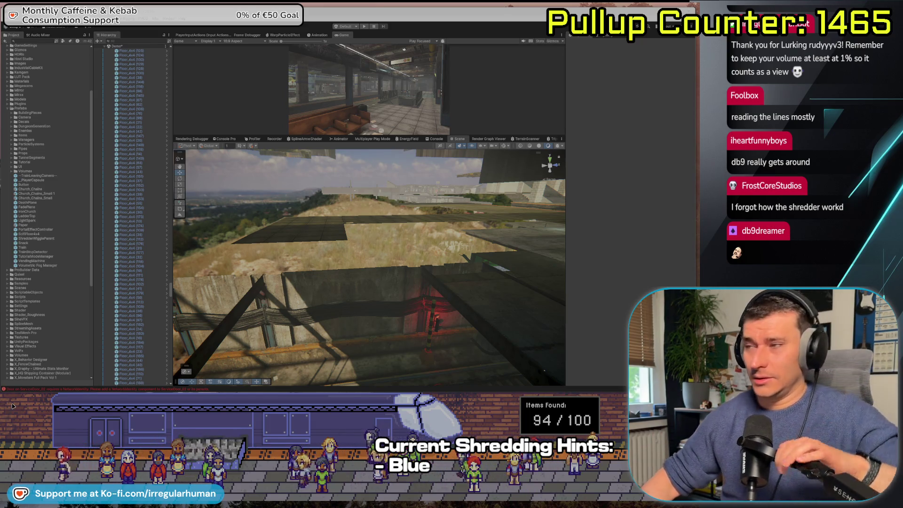
pyautogui.click(306, 231)
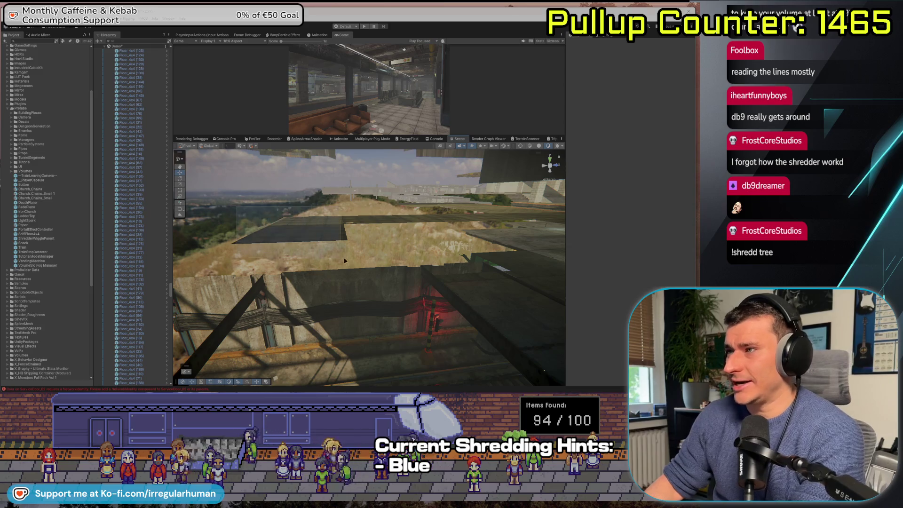
pyautogui.press('Delete')
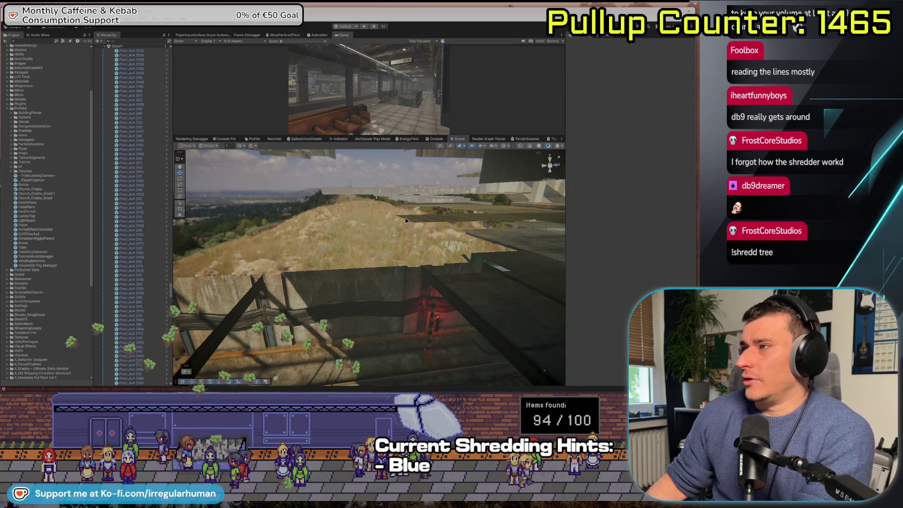
# Step: Clear the selection and orbit the view around the tracks beneath the overhead structure
pyautogui.moveTo(357, 221)
pyautogui.mouseDown()
pyautogui.moveTo(444, 232)
pyautogui.moveTo(696, 198)
pyautogui.moveTo(689, 215)
pyautogui.mouseUp()
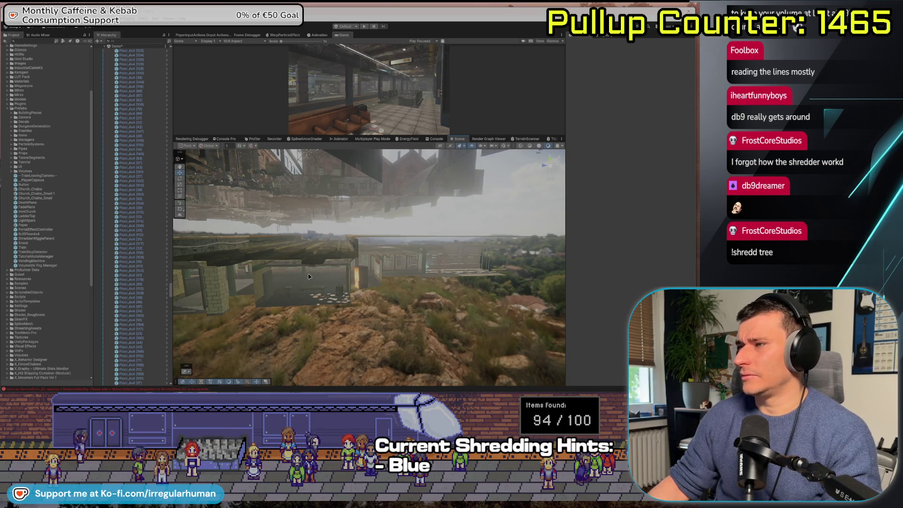
pyautogui.moveTo(309, 276); pyautogui.dragTo(309, 254)
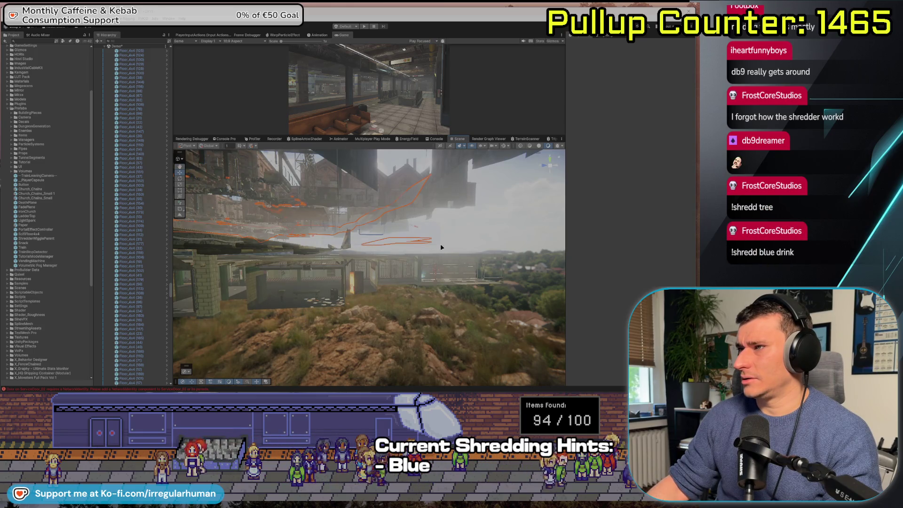
pyautogui.click(375, 239)
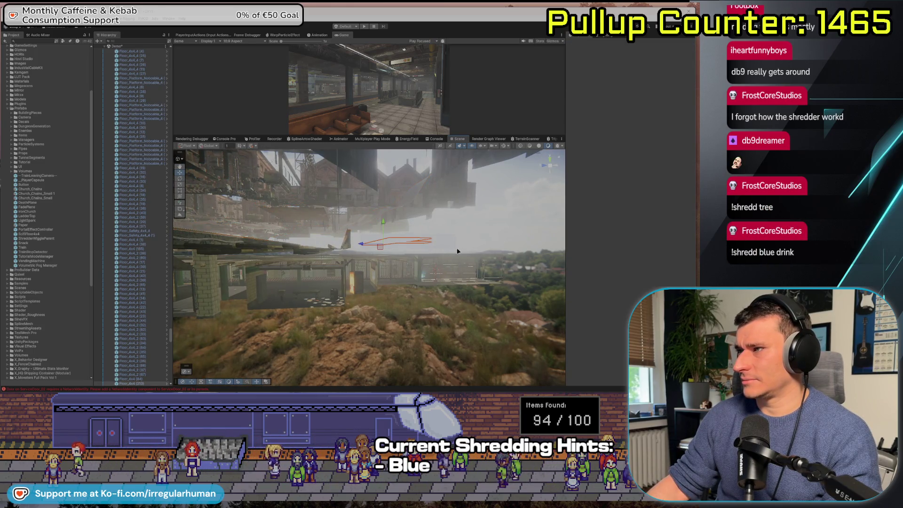
pyautogui.click(418, 256)
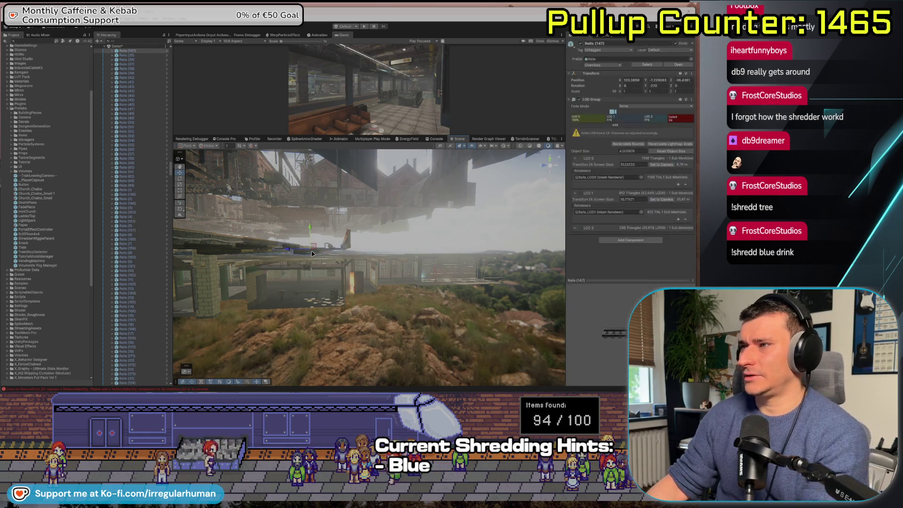
pyautogui.scroll(-5, 315, 264)
pyautogui.scroll(-6, 321, 278)
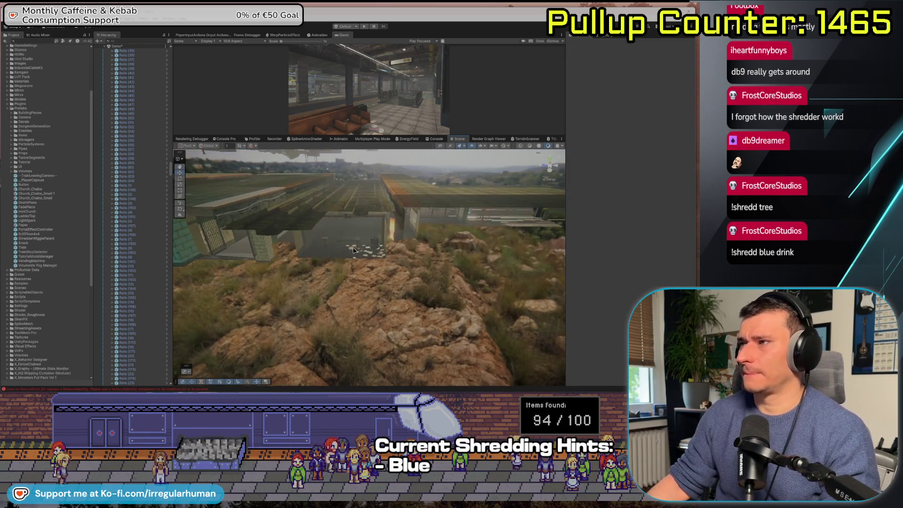
pyautogui.moveTo(328, 272); pyautogui.dragTo(408, 316)
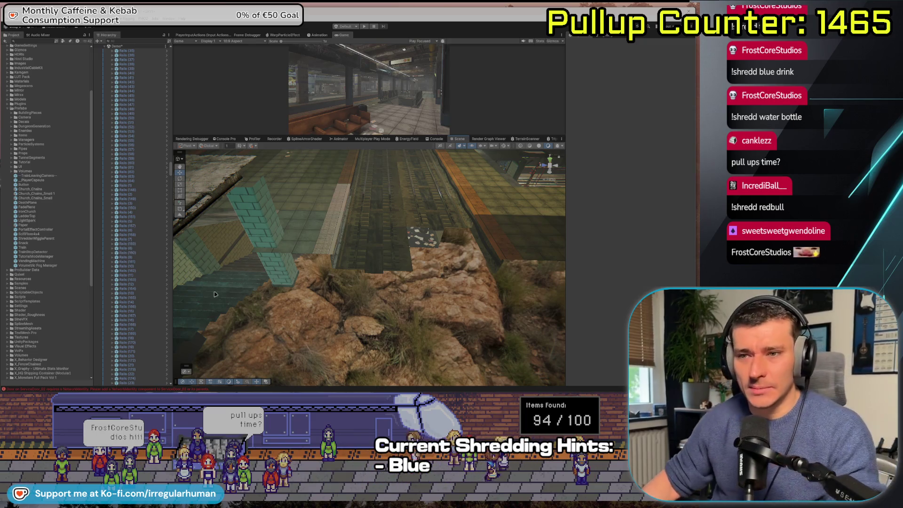
# Step: Delete the three stray tiled floor pieces lying beside the rails
pyautogui.moveTo(423, 264)
pyautogui.mouseDown()
pyautogui.moveTo(463, 261)
pyautogui.moveTo(269, 256)
pyautogui.moveTo(251, 263)
pyautogui.moveTo(355, 281)
pyautogui.mouseUp()
pyautogui.click(355, 280)
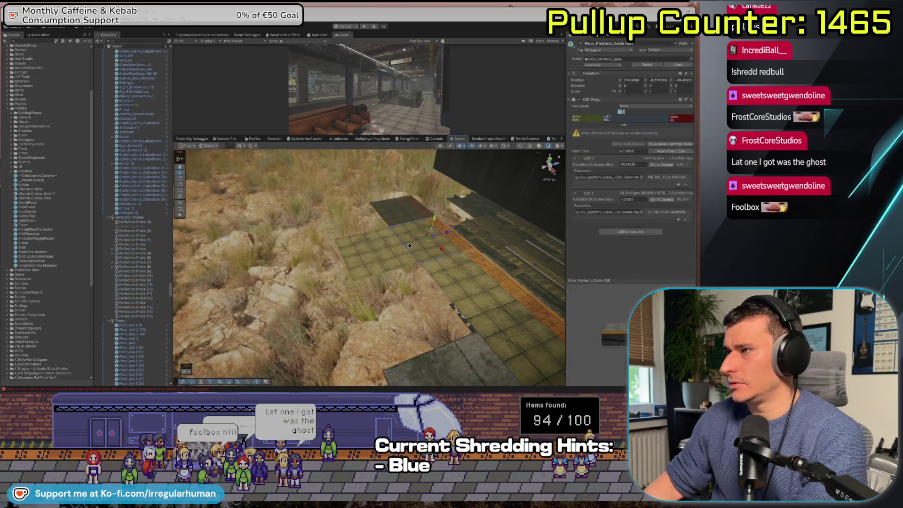
pyautogui.press('Delete')
pyautogui.moveTo(466, 301); pyautogui.dragTo(420, 234)
pyautogui.click(370, 233)
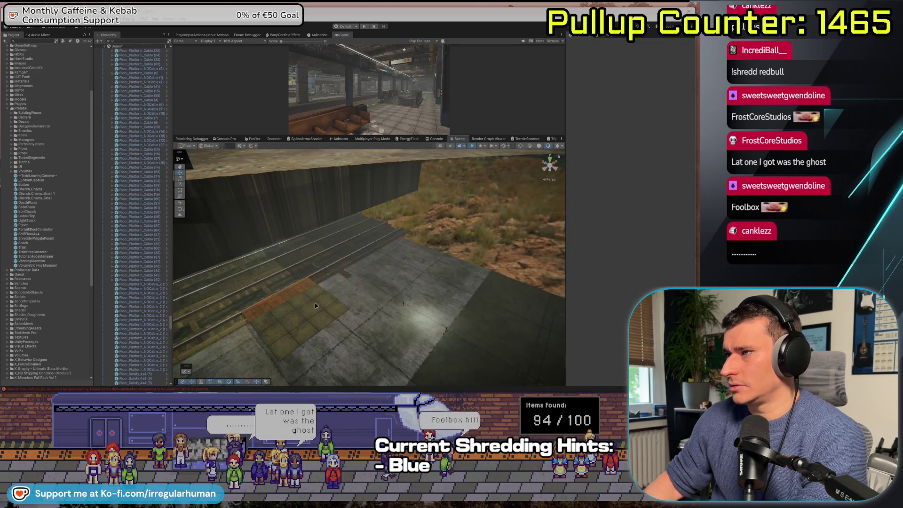
pyautogui.press('Delete')
pyautogui.click(292, 277)
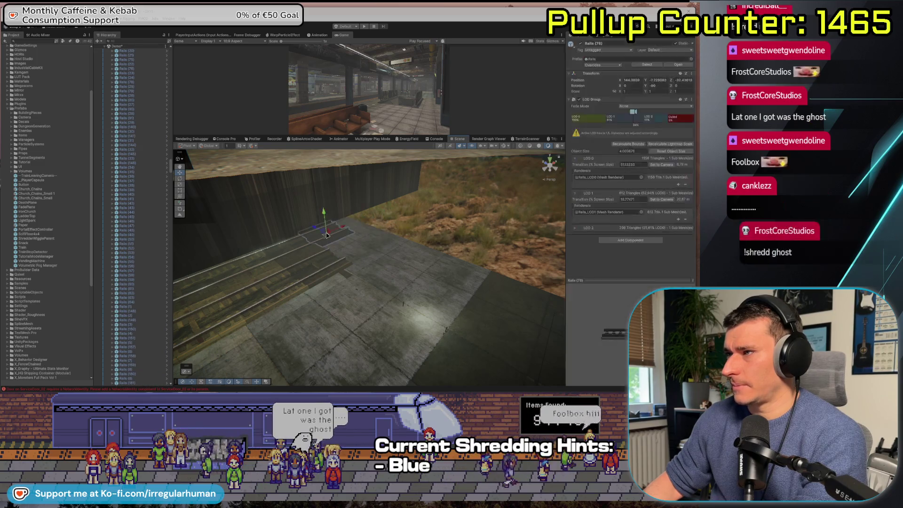
pyautogui.press('Delete')
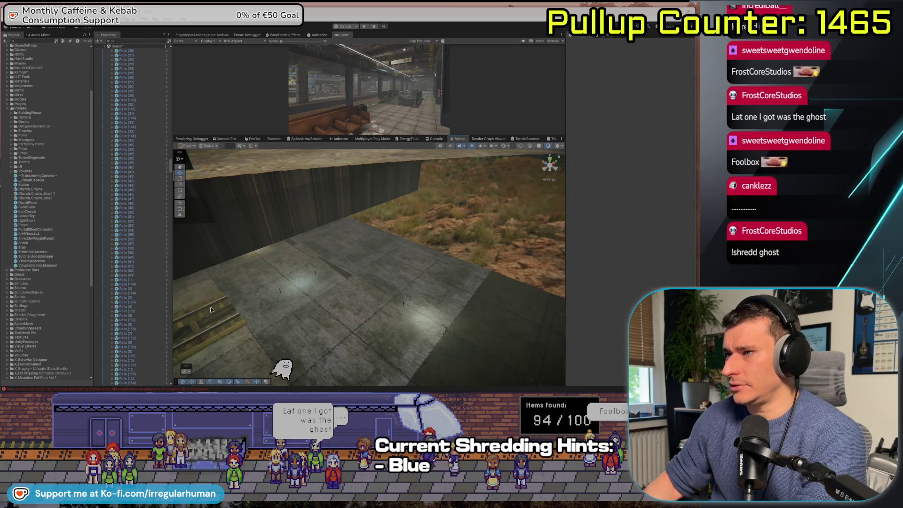
# Step: Move the view along the rails and wall to the 135th St platform gates
pyautogui.moveTo(278, 286)
pyautogui.mouseDown()
pyautogui.moveTo(312, 279)
pyautogui.moveTo(357, 303)
pyautogui.moveTo(441, 306)
pyautogui.moveTo(308, 285)
pyautogui.moveTo(372, 267)
pyautogui.moveTo(371, 276)
pyautogui.moveTo(446, 280)
pyautogui.moveTo(362, 283)
pyautogui.moveTo(600, 271)
pyautogui.mouseUp()
pyautogui.click(370, 275)
pyautogui.moveTo(518, 287); pyautogui.dragTo(396, 306)
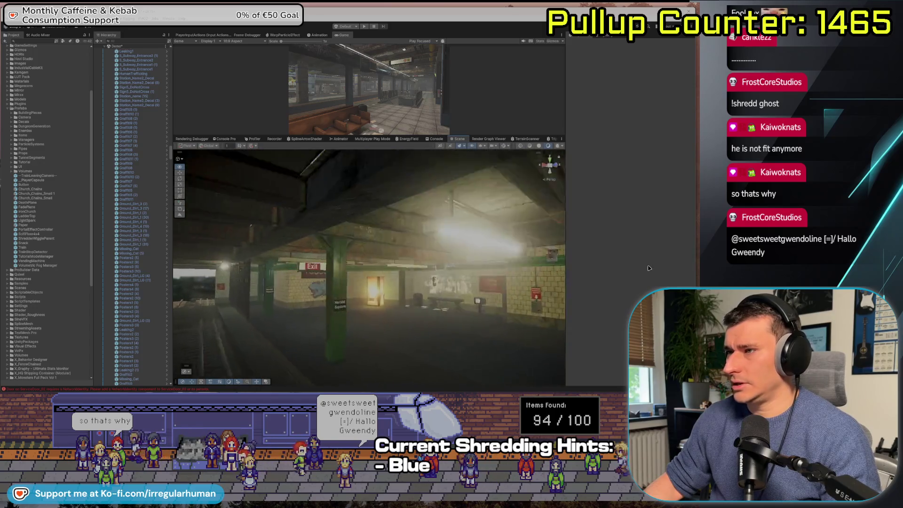
# Step: Duplicate the orange gate Railing_LG (32) and slide the copy along X
pyautogui.click(314, 286)
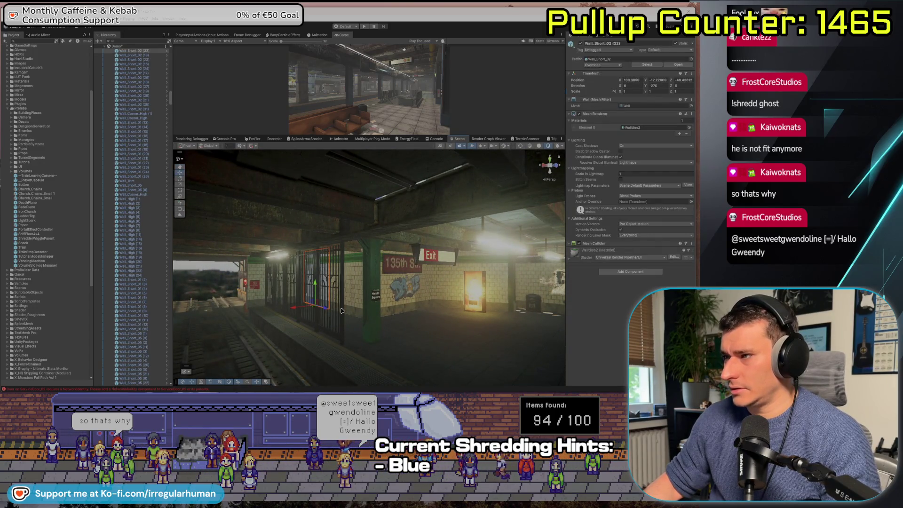
pyautogui.click(323, 334)
pyautogui.hotkey('ctrl', 'd')
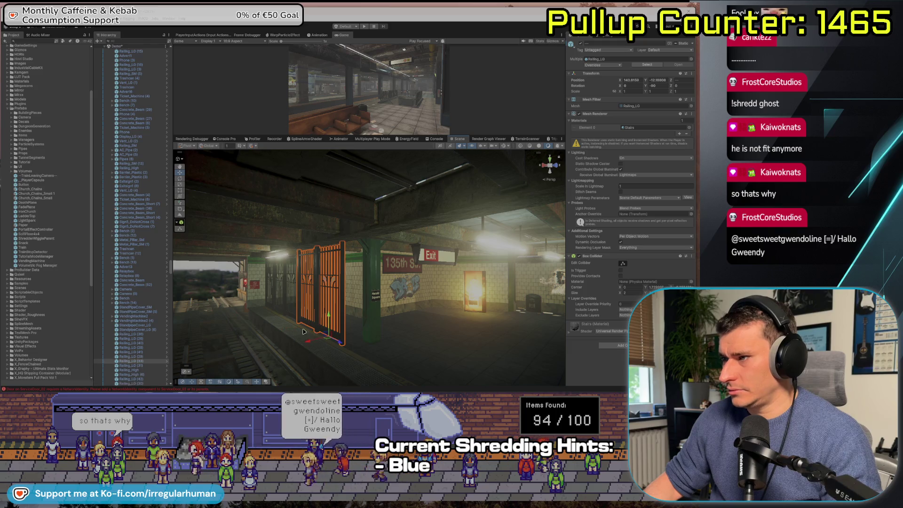
pyautogui.moveTo(324, 338); pyautogui.dragTo(567, 344)
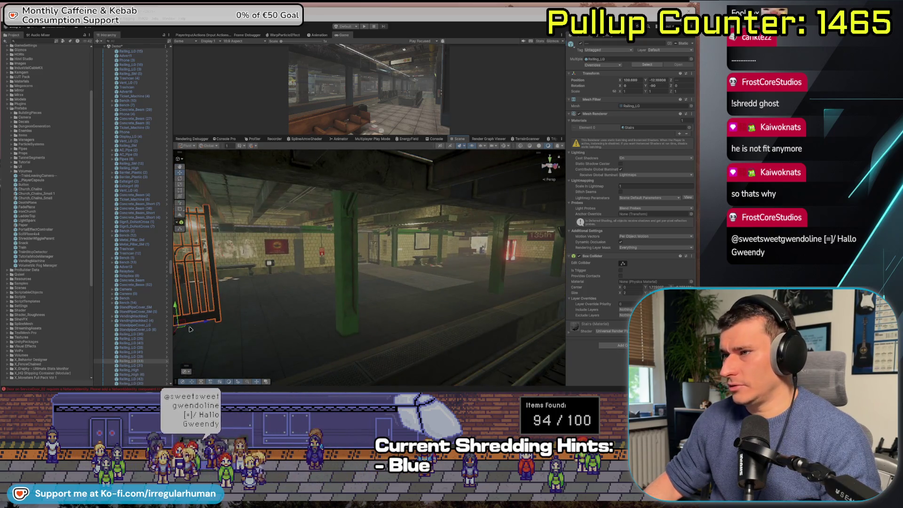
pyautogui.moveTo(183, 327); pyautogui.dragTo(407, 312)
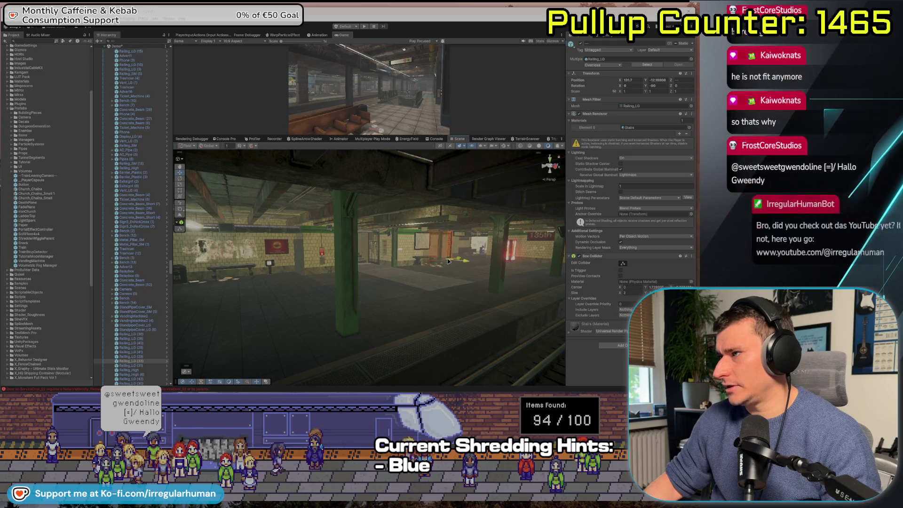
pyautogui.press('f')
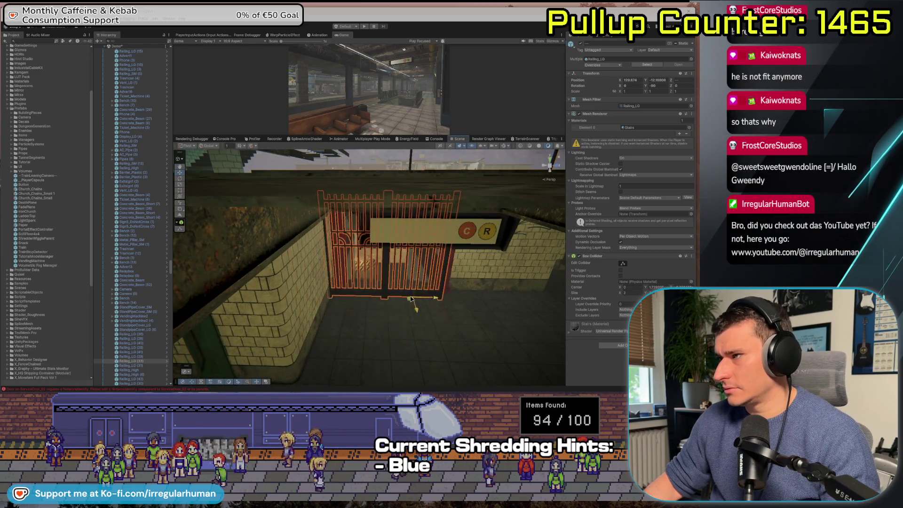
# Step: Fine-tune the copy's X position so it sits in the gap between the red pillars
pyautogui.moveTo(413, 293); pyautogui.dragTo(413, 290)
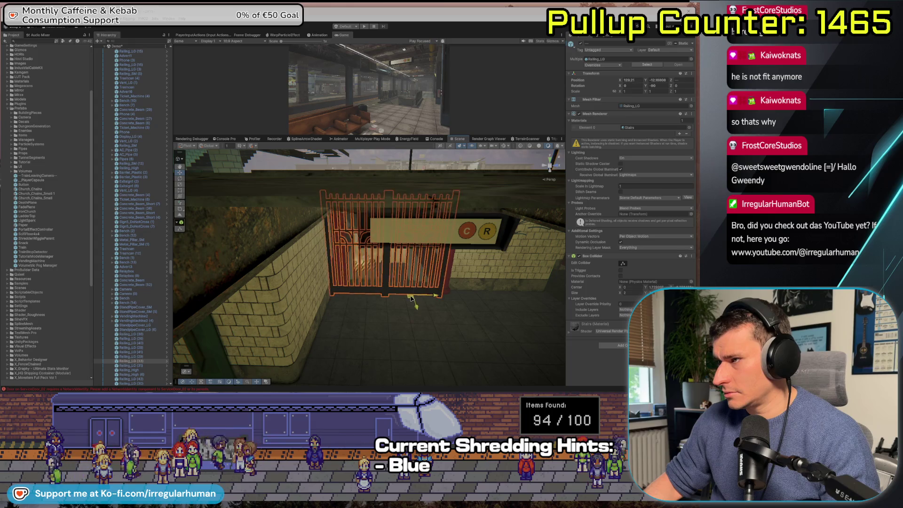
pyautogui.scroll(5, 412, 287)
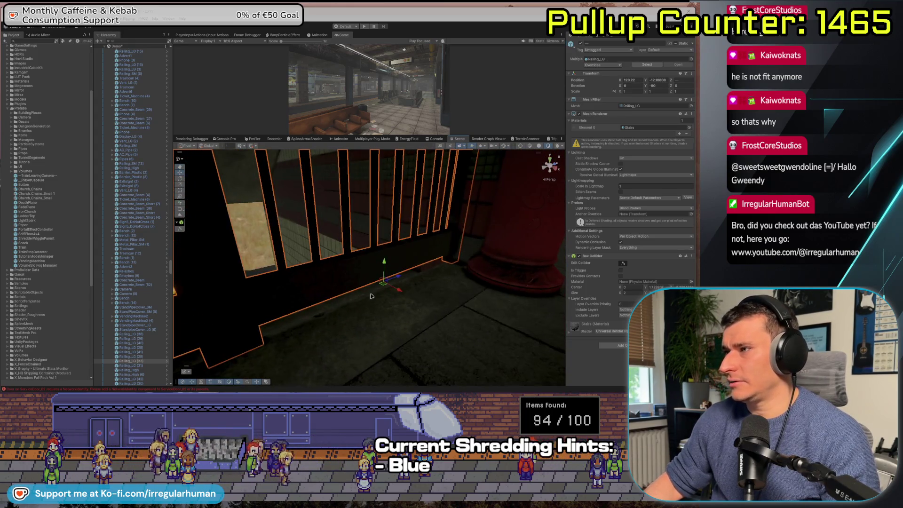
pyautogui.moveTo(399, 292); pyautogui.dragTo(412, 301)
pyautogui.moveTo(411, 308); pyautogui.dragTo(281, 344)
pyautogui.press('f')
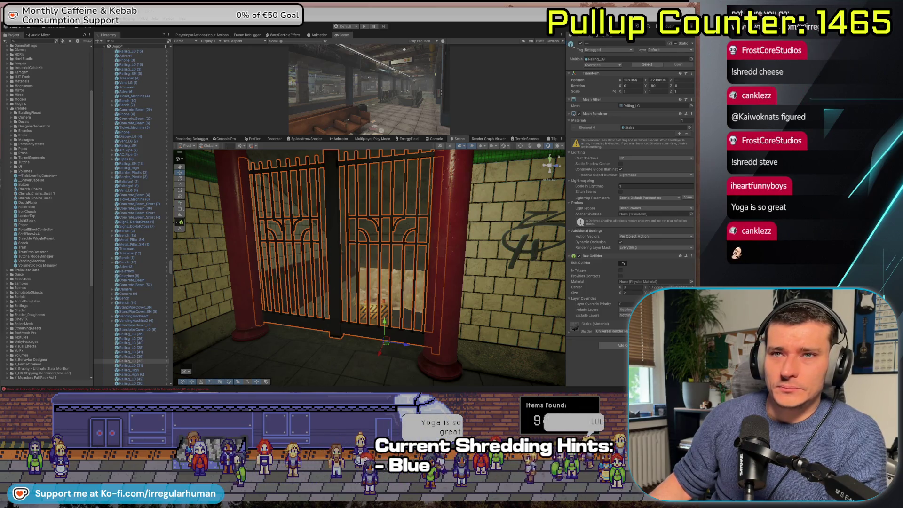
# Step: Select the wall Wall_Style_06 (16) behind the dirt decal beside the gate
pyautogui.moveTo(347, 213); pyautogui.dragTo(341, 233)
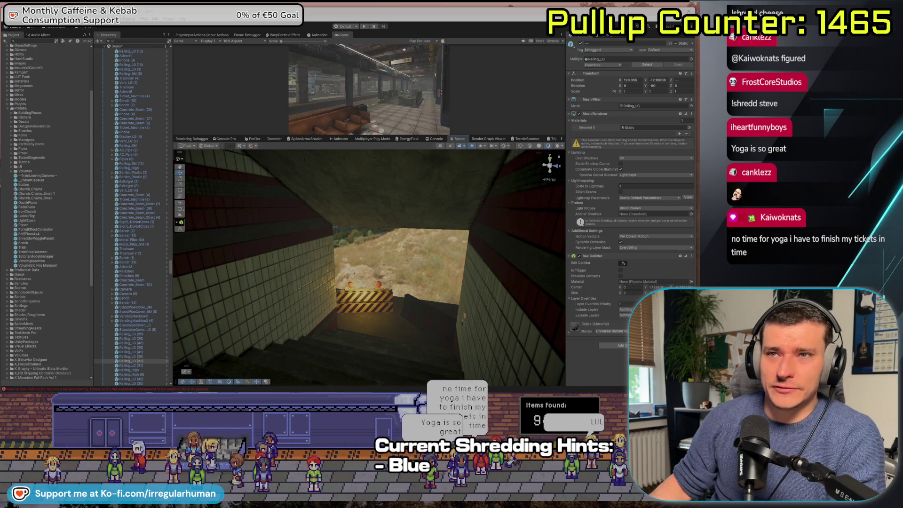
pyautogui.moveTo(254, 264)
pyautogui.mouseDown()
pyautogui.moveTo(238, 268)
pyautogui.moveTo(252, 278)
pyautogui.moveTo(304, 279)
pyautogui.moveTo(320, 263)
pyautogui.moveTo(332, 226)
pyautogui.mouseUp()
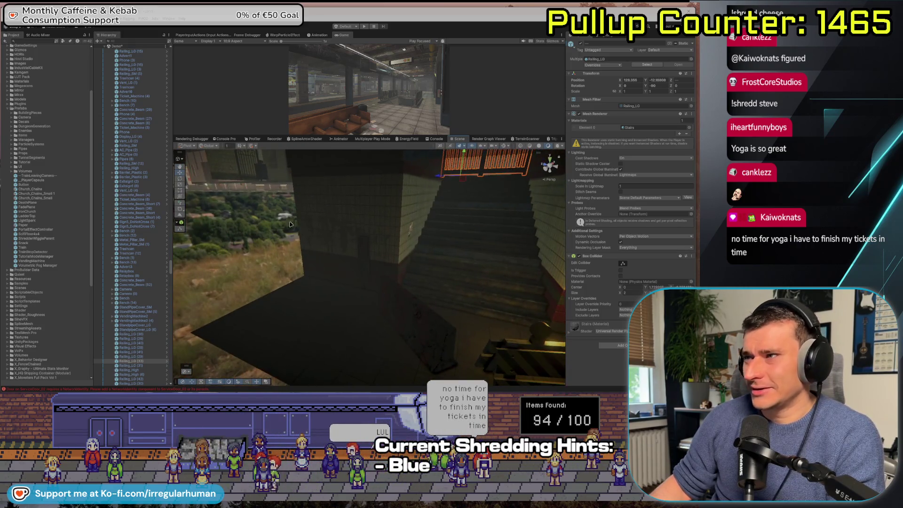
pyautogui.click(335, 216)
pyautogui.click(335, 217)
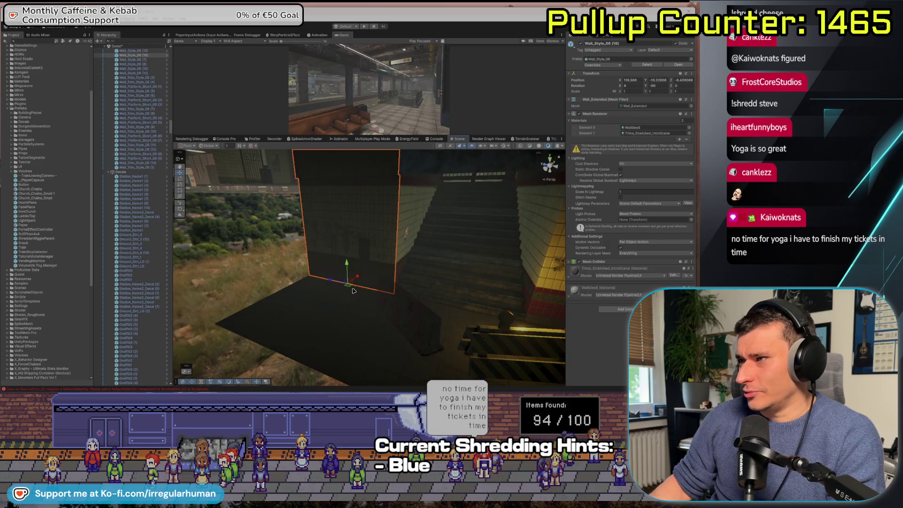
# Step: Slide the wall panel toward the camera and along its Z axis, then deselect it
pyautogui.moveTo(361, 277)
pyautogui.mouseDown()
pyautogui.moveTo(311, 324)
pyautogui.moveTo(249, 339)
pyautogui.moveTo(155, 339)
pyautogui.mouseUp()
pyautogui.press('e')
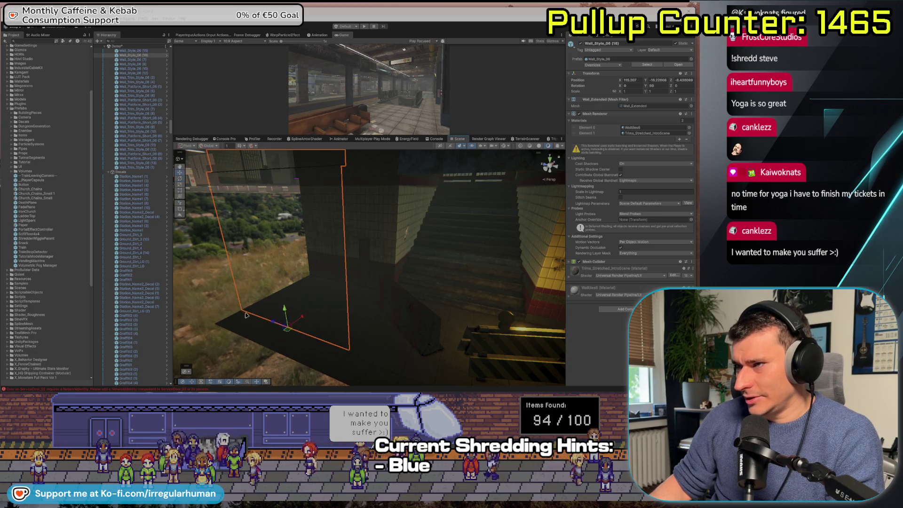
pyautogui.moveTo(242, 314); pyautogui.dragTo(263, 312)
pyautogui.moveTo(267, 350); pyautogui.dragTo(289, 330)
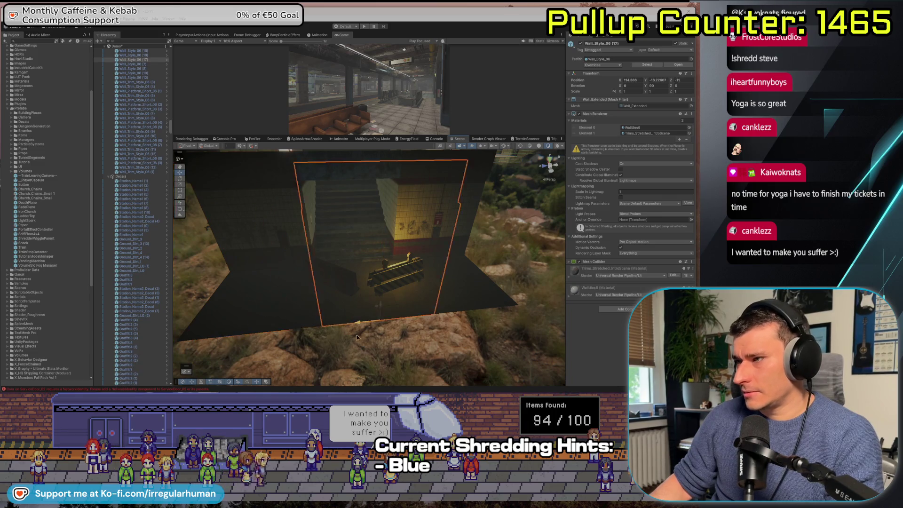
pyautogui.moveTo(336, 340)
pyautogui.mouseDown()
pyautogui.moveTo(516, 312)
pyautogui.moveTo(426, 328)
pyautogui.mouseUp()
pyautogui.click(423, 338)
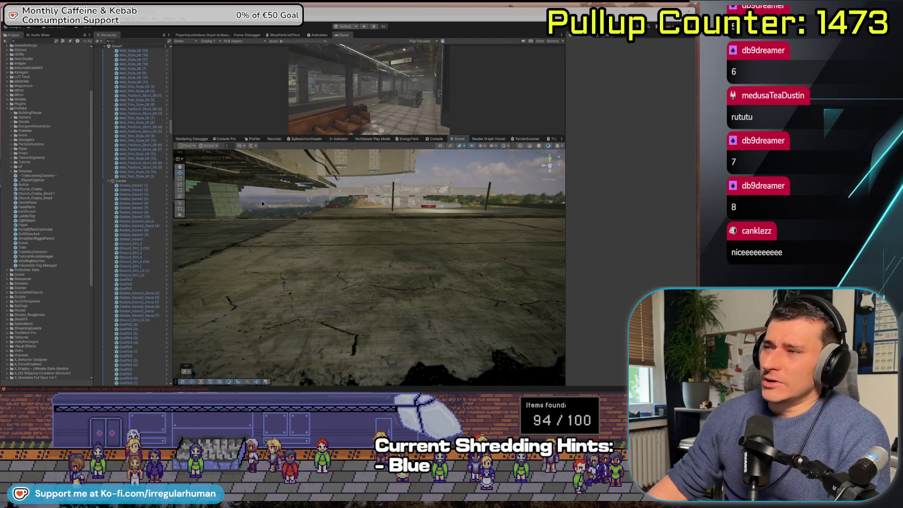
# Step: Look down the platform, fly through the gate and tiled corridor, then jump outside to the stairs
pyautogui.moveTo(281, 194)
pyautogui.mouseDown()
pyautogui.moveTo(237, 251)
pyautogui.moveTo(262, 291)
pyautogui.moveTo(317, 296)
pyautogui.moveTo(292, 303)
pyautogui.moveTo(236, 263)
pyautogui.moveTo(468, 273)
pyautogui.moveTo(341, 283)
pyautogui.mouseUp()
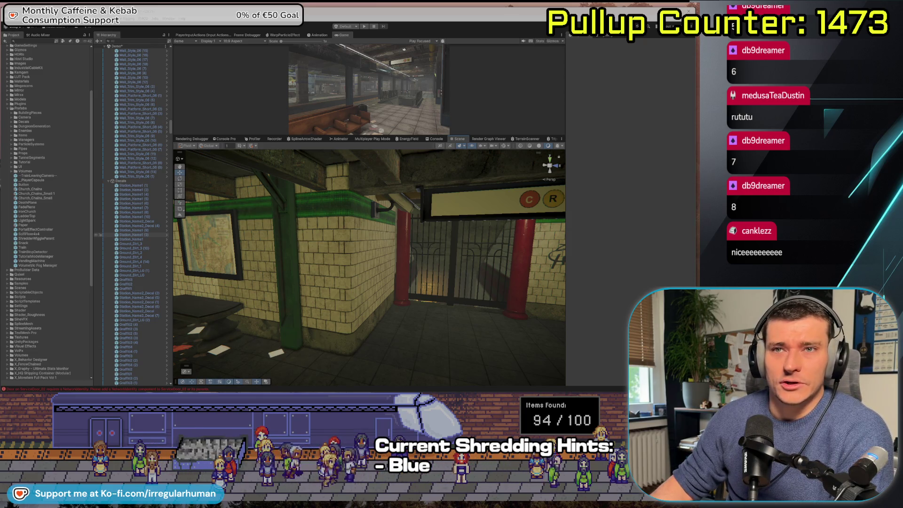
pyautogui.moveTo(386, 266)
pyautogui.mouseDown()
pyautogui.moveTo(289, 266)
pyautogui.moveTo(541, 254)
pyautogui.mouseUp()
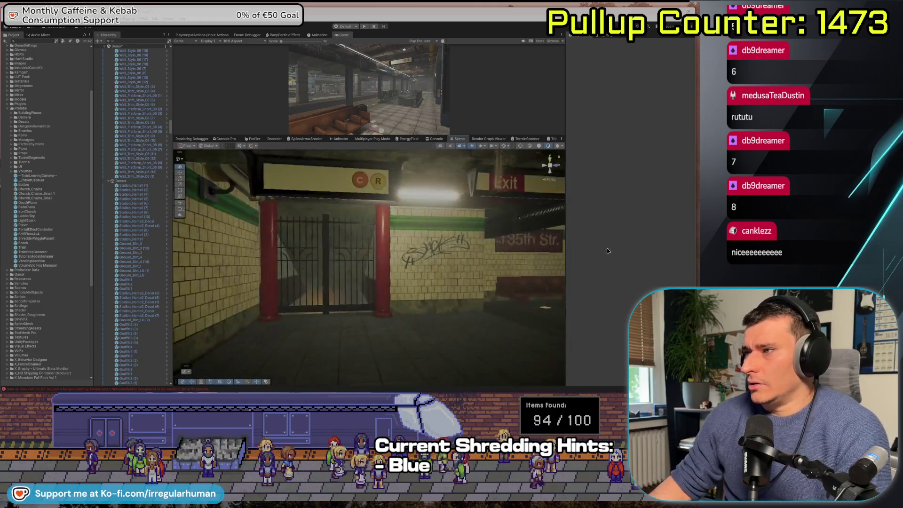
pyautogui.moveTo(607, 251)
pyautogui.mouseDown()
pyautogui.moveTo(353, 254)
pyautogui.moveTo(185, 284)
pyautogui.mouseUp()
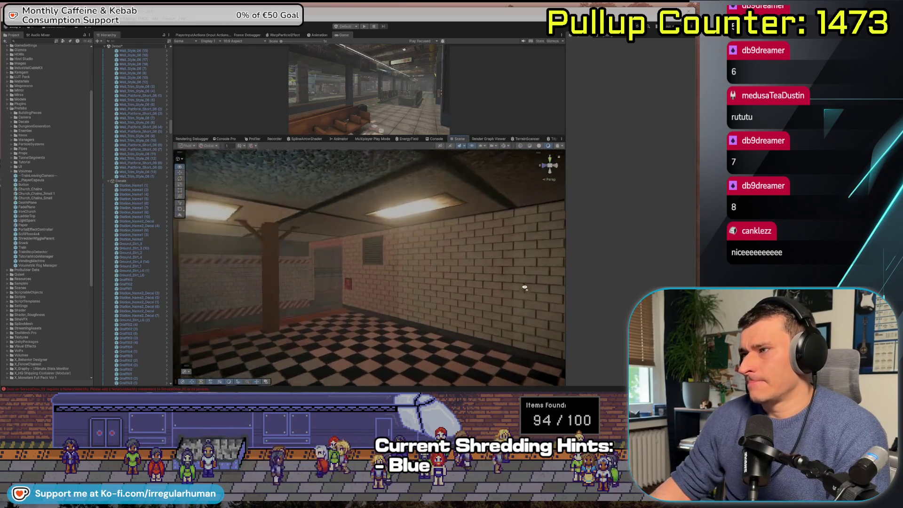
pyautogui.moveTo(525, 288); pyautogui.dragTo(564, 278)
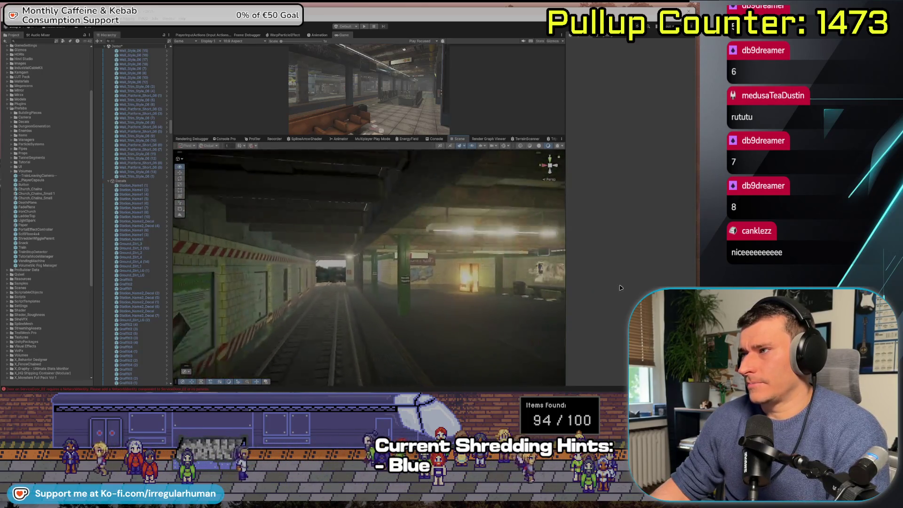
pyautogui.press('f')
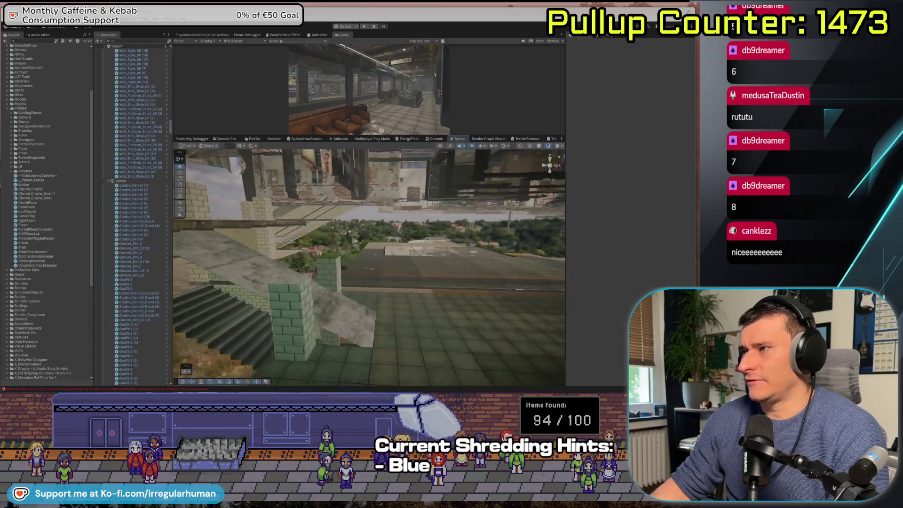
pyautogui.scroll(2, 369, 266)
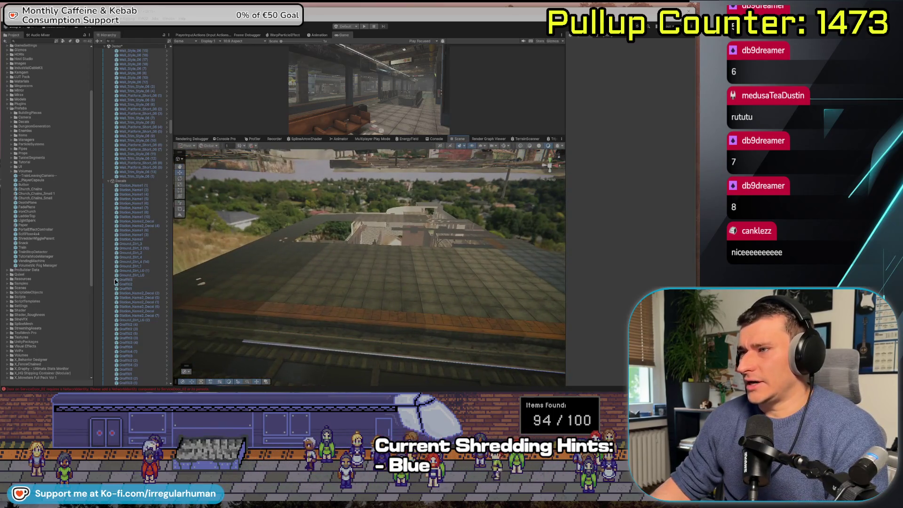
# Step: Delete the roof piece over the tracks and frame Rails_GapCover (34)
pyautogui.click(271, 294)
pyautogui.press('Delete')
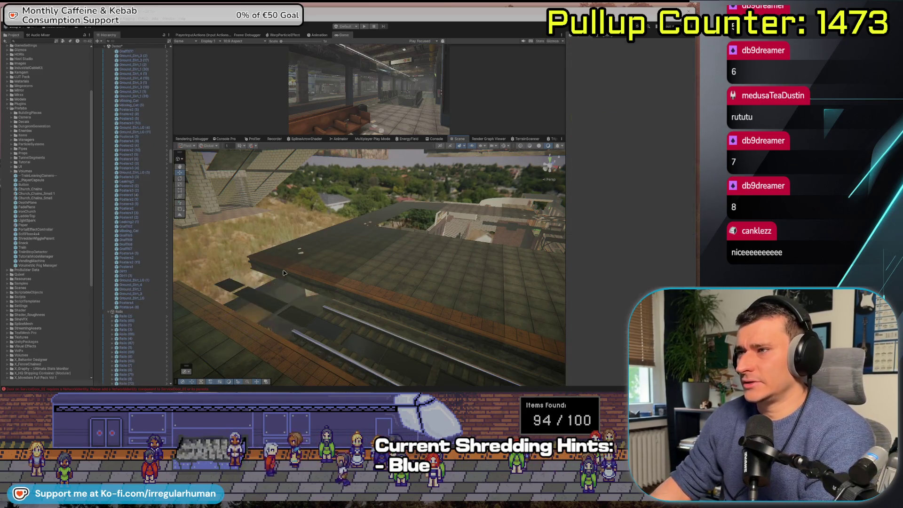
pyautogui.click(285, 305)
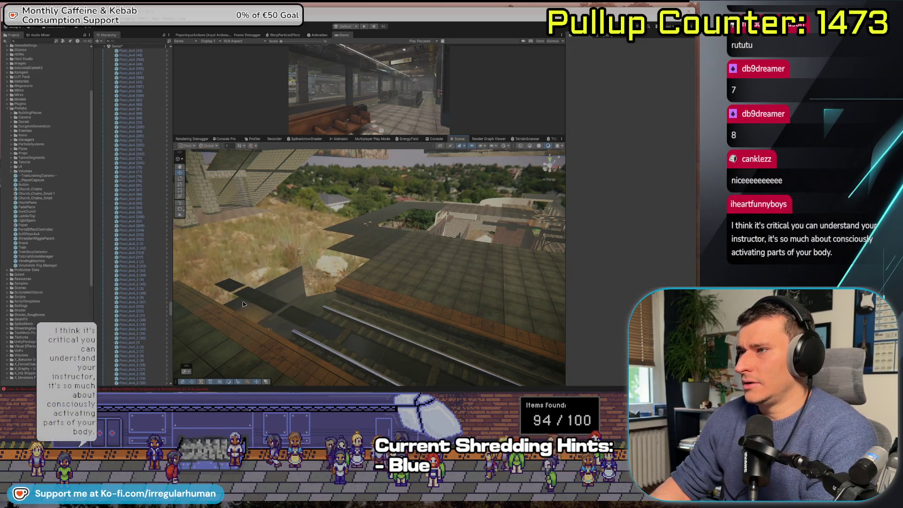
pyautogui.click(284, 306)
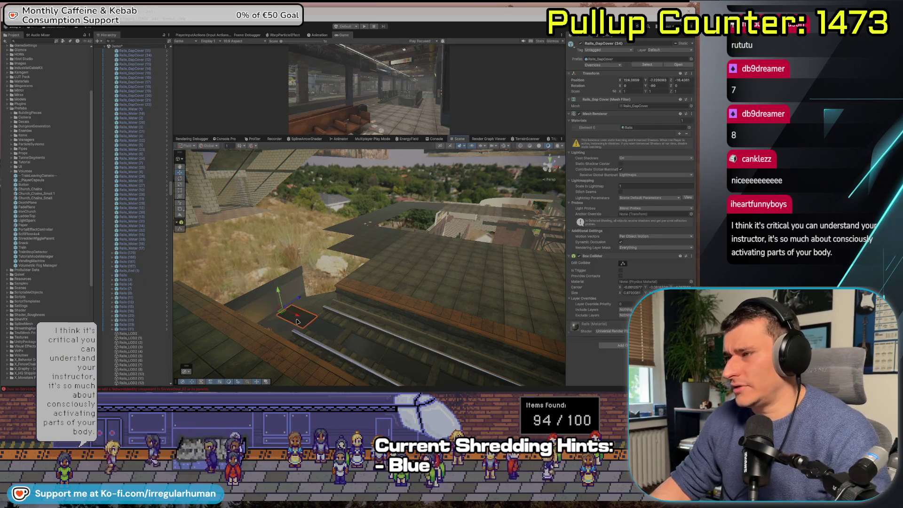
pyautogui.press('f')
# Step: Fly close to the gap cover, isolate it, and select the platform-edge wall trim
pyautogui.moveTo(381, 262)
pyautogui.mouseDown()
pyautogui.moveTo(368, 342)
pyautogui.moveTo(333, 269)
pyautogui.moveTo(354, 261)
pyautogui.moveTo(340, 310)
pyautogui.moveTo(335, 240)
pyautogui.mouseUp()
pyautogui.hotkey('shift', 'h')
pyautogui.hotkey('shift', 'h')
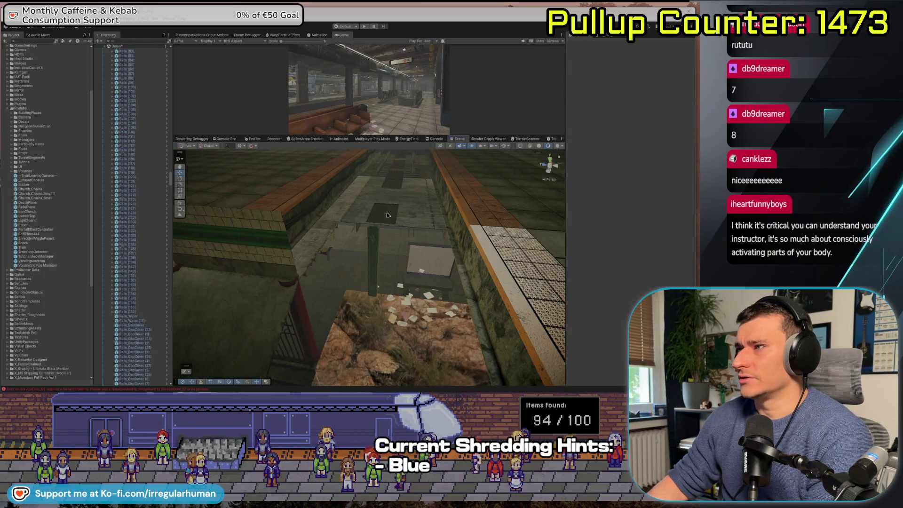
pyautogui.click(281, 221)
# Step: Zoom in on Wall_Trim_02 (1) along the platform edge with its properties shown
pyautogui.scroll(5, 144, 228)
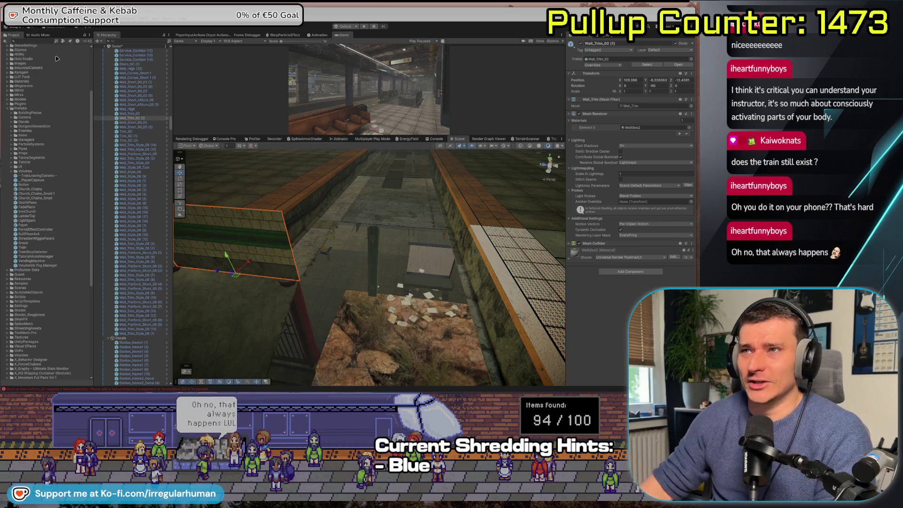
# Step: Fly down beneath the platform and clear the current selection
pyautogui.moveTo(235, 211)
pyautogui.mouseDown()
pyautogui.moveTo(335, 274)
pyautogui.moveTo(490, 331)
pyautogui.mouseUp()
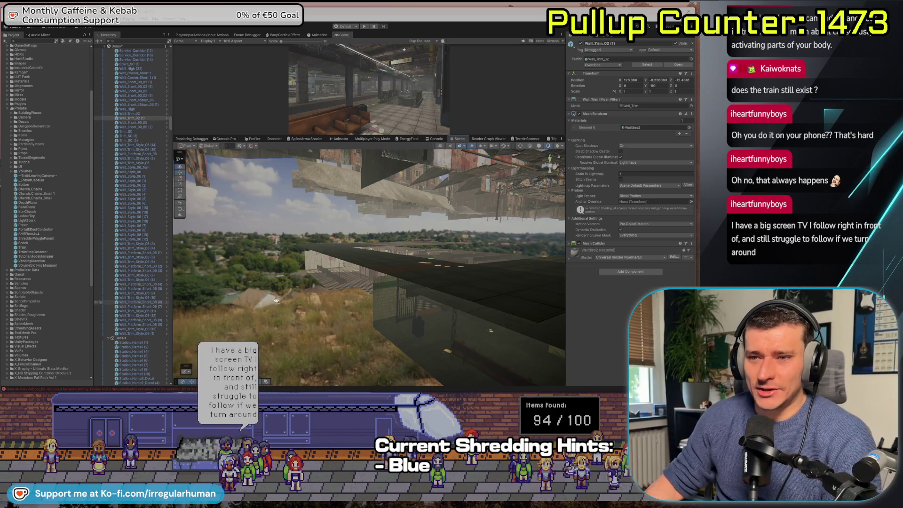
pyautogui.moveTo(306, 306)
pyautogui.mouseDown()
pyautogui.moveTo(355, 302)
pyautogui.moveTo(276, 296)
pyautogui.moveTo(305, 266)
pyautogui.mouseUp()
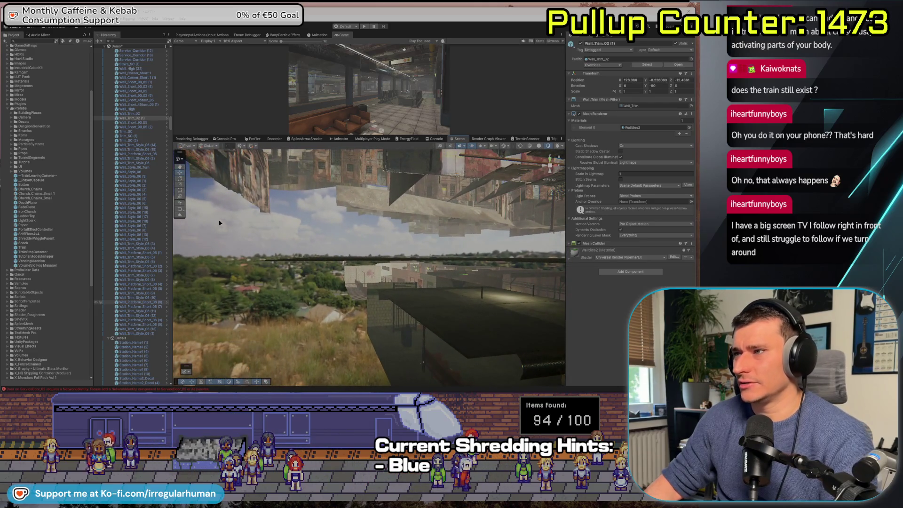
pyautogui.click(305, 265)
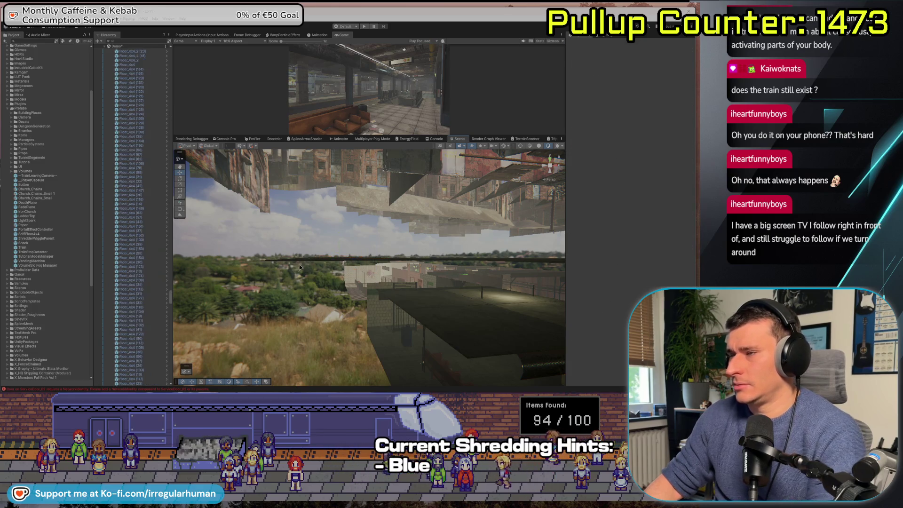
# Step: Box-select and delete the floor tiles over the hillside, then select Floor_Platform_Cable (50)
pyautogui.moveTo(366, 274); pyautogui.dragTo(303, 288)
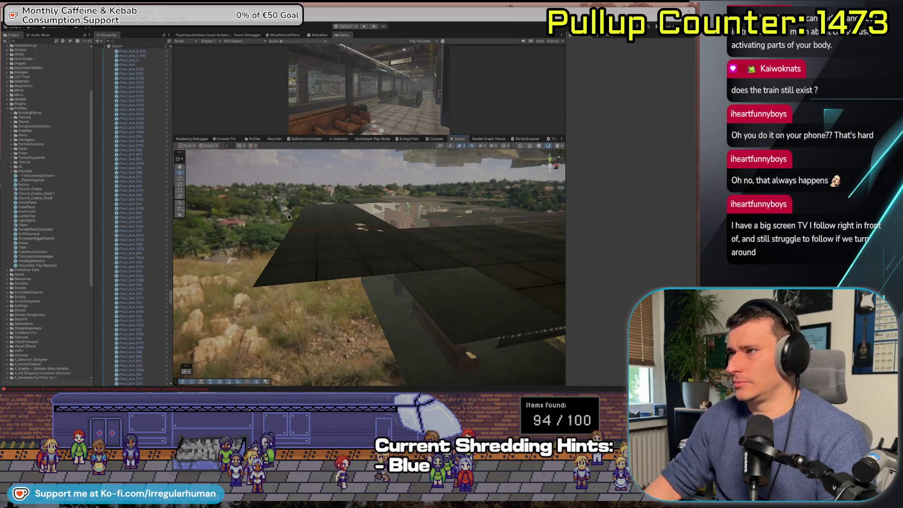
pyautogui.moveTo(214, 185)
pyautogui.mouseDown()
pyautogui.moveTo(329, 285)
pyautogui.moveTo(282, 286)
pyautogui.moveTo(329, 288)
pyautogui.moveTo(369, 318)
pyautogui.mouseUp()
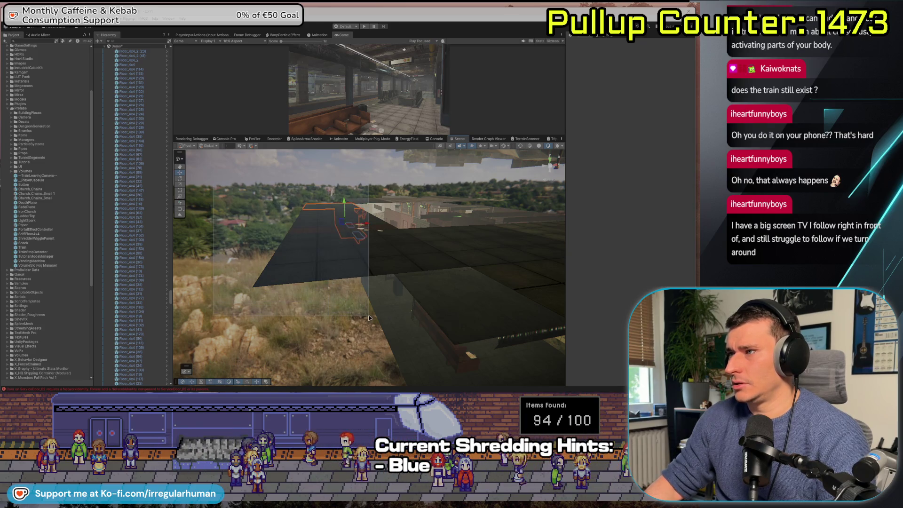
pyautogui.press('Delete')
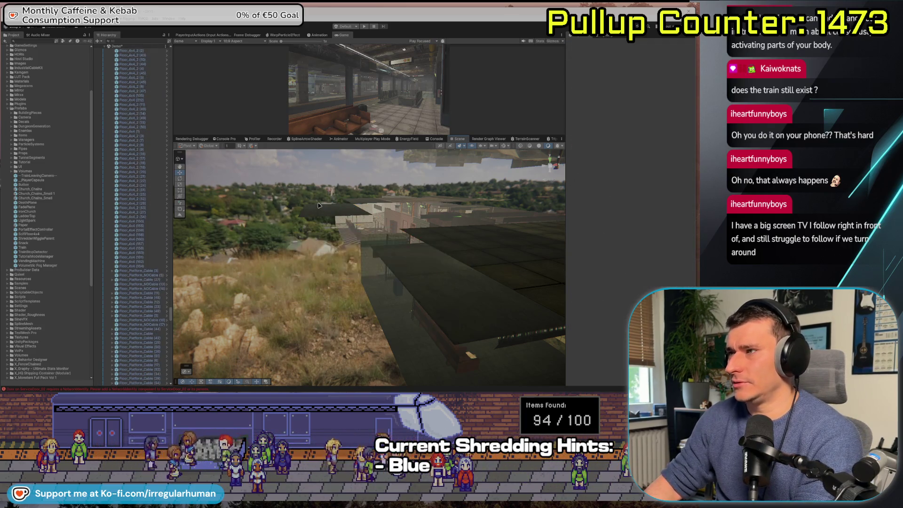
pyautogui.moveTo(458, 241); pyautogui.dragTo(439, 174)
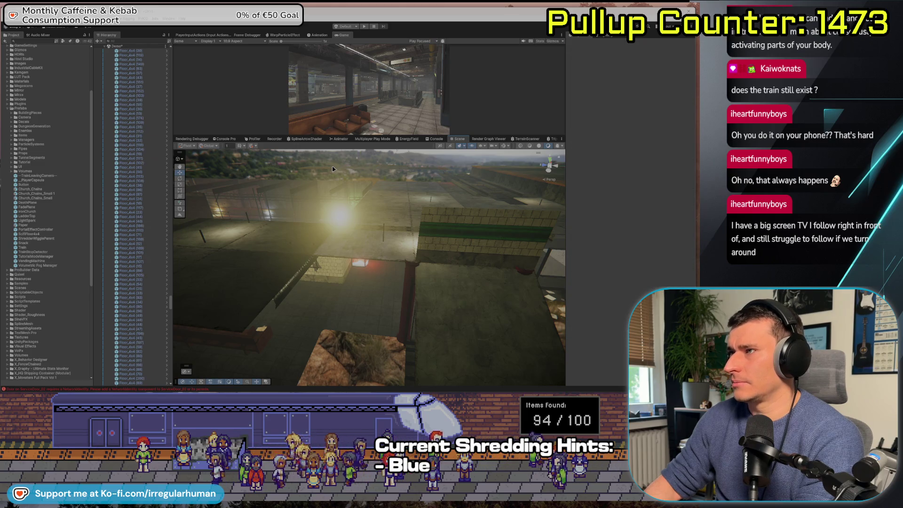
pyautogui.click(419, 170)
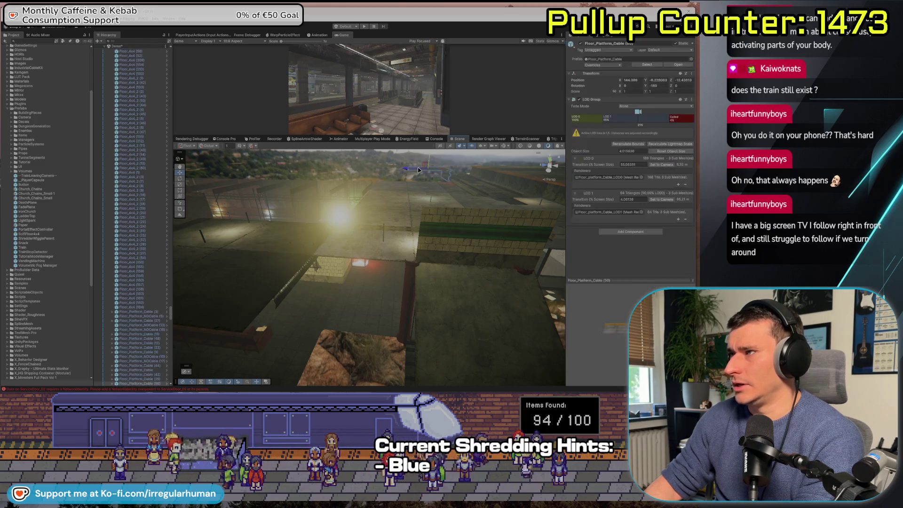
# Step: Focus on the Ground_Dirt_3 (15) decal, deselect it, and look toward the horizon over the station
pyautogui.moveTo(418, 169)
pyautogui.mouseDown()
pyautogui.moveTo(493, 203)
pyautogui.moveTo(549, 162)
pyautogui.moveTo(532, 191)
pyautogui.moveTo(403, 269)
pyautogui.moveTo(382, 205)
pyautogui.mouseUp()
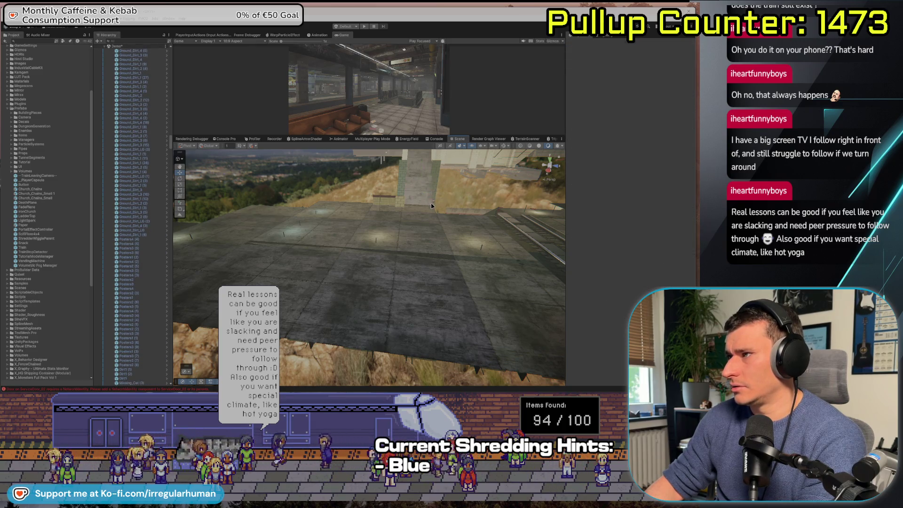
pyautogui.doubleClick(133, 144)
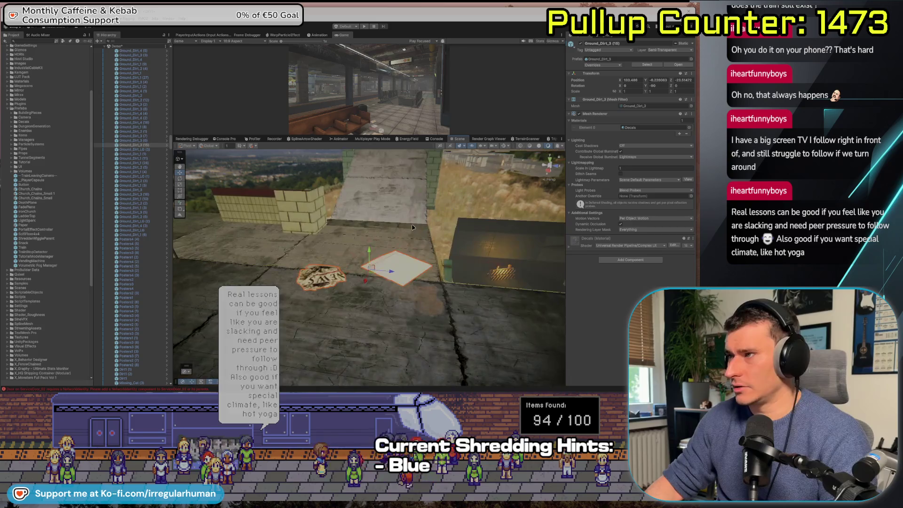
pyautogui.click(412, 227)
pyautogui.moveTo(412, 227)
pyautogui.mouseDown()
pyautogui.moveTo(338, 249)
pyautogui.moveTo(324, 299)
pyautogui.moveTo(263, 179)
pyautogui.mouseUp()
pyautogui.moveTo(218, 264); pyautogui.dragTo(260, 257)
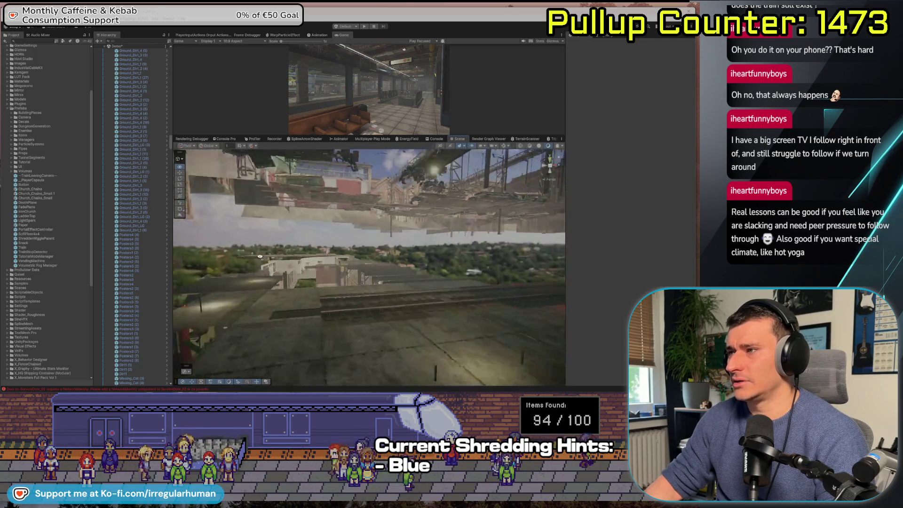
# Step: Delete two dark rail pieces in the station and turn the camera back toward it
pyautogui.click(339, 288)
pyautogui.press('Delete')
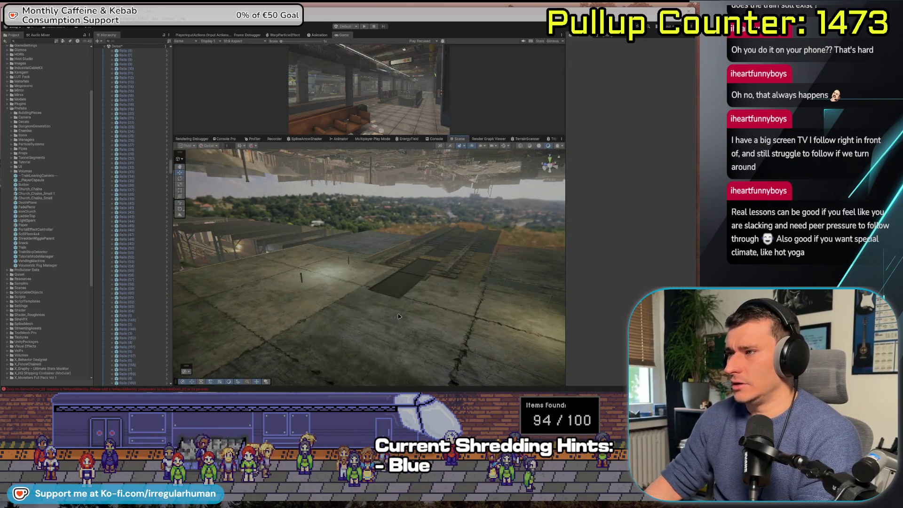
pyautogui.click(424, 272)
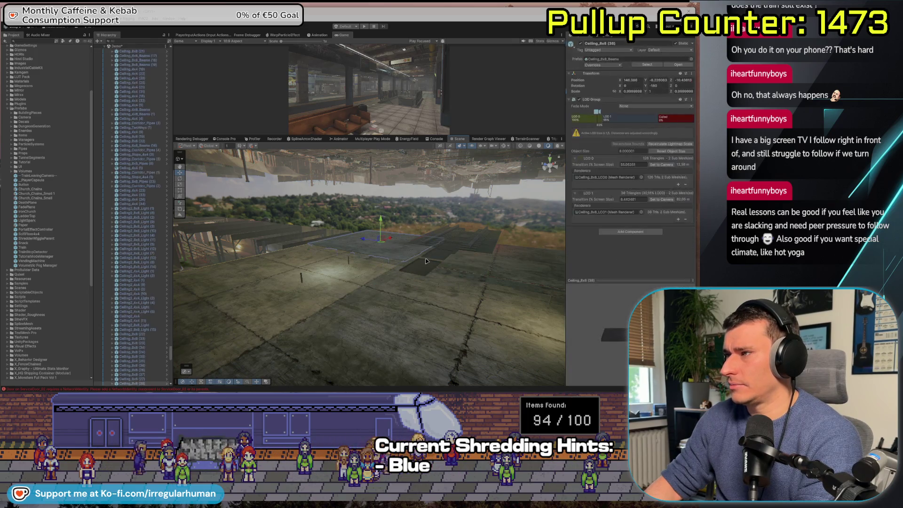
pyautogui.press('Delete')
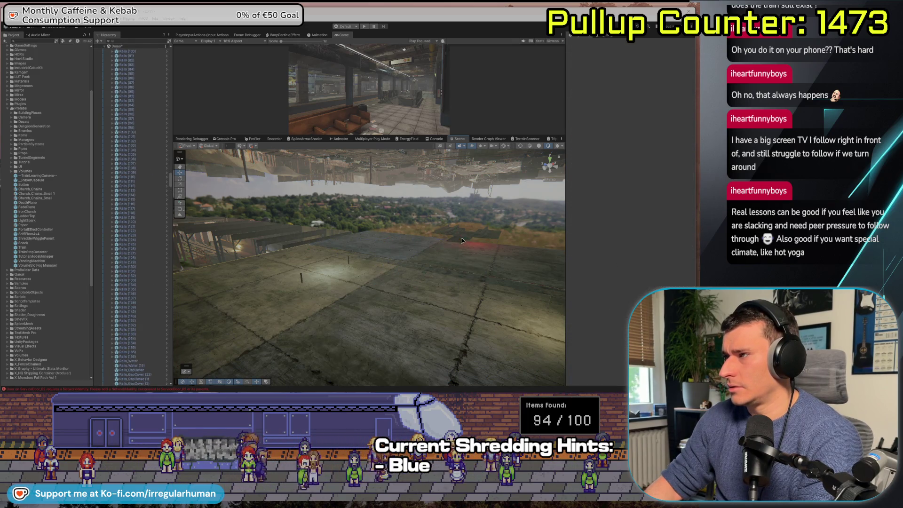
pyautogui.moveTo(452, 244)
pyautogui.mouseDown()
pyautogui.moveTo(375, 236)
pyautogui.moveTo(497, 235)
pyautogui.moveTo(556, 222)
pyautogui.moveTo(448, 323)
pyautogui.moveTo(486, 335)
pyautogui.mouseUp()
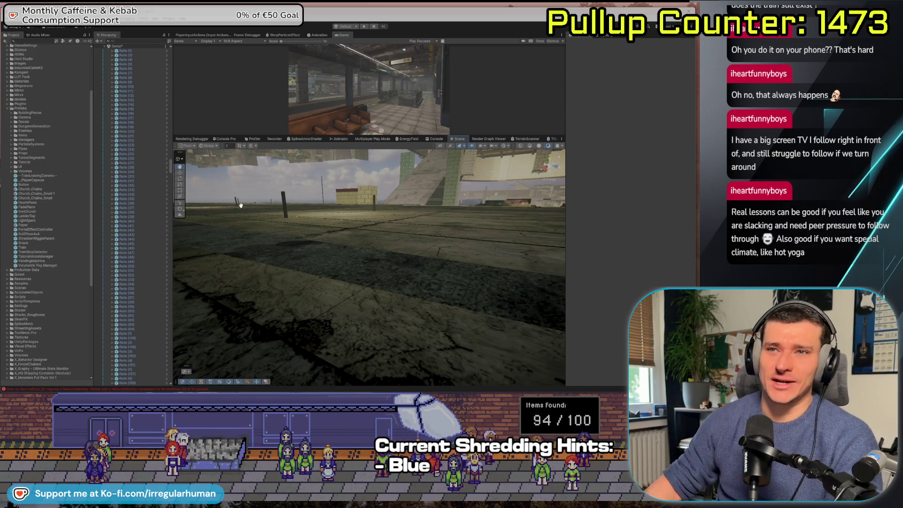
# Step: Fly from outside into the station hall and tilt down toward the stairs and tiled floor
pyautogui.moveTo(195, 238); pyautogui.dragTo(196, 237)
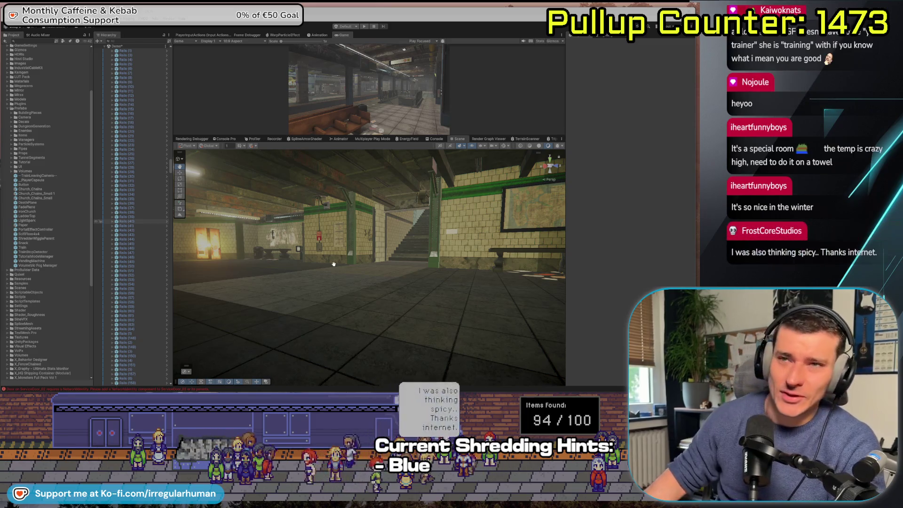
pyautogui.moveTo(333, 259)
pyautogui.mouseDown()
pyautogui.moveTo(361, 281)
pyautogui.moveTo(351, 277)
pyautogui.mouseUp()
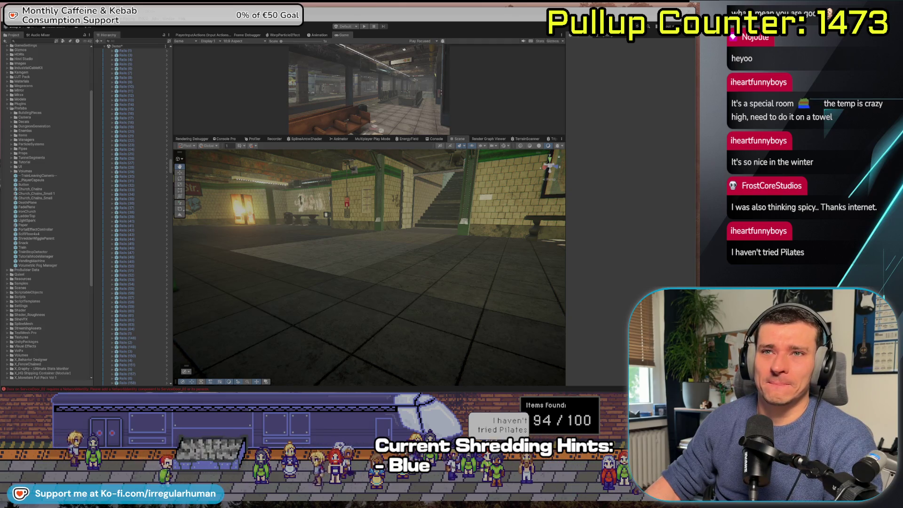
# Step: Sweep low past the stairs, bench and map wall, then bring the Tae Bo search over Unity
pyautogui.moveTo(278, 324); pyautogui.dragTo(278, 282)
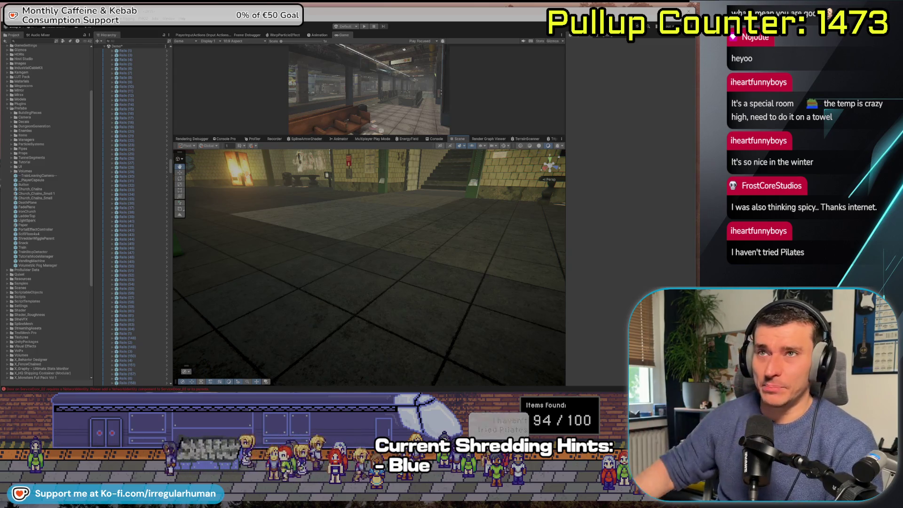
pyautogui.moveTo(310, 306)
pyautogui.mouseDown()
pyautogui.moveTo(336, 274)
pyautogui.moveTo(350, 230)
pyautogui.mouseUp()
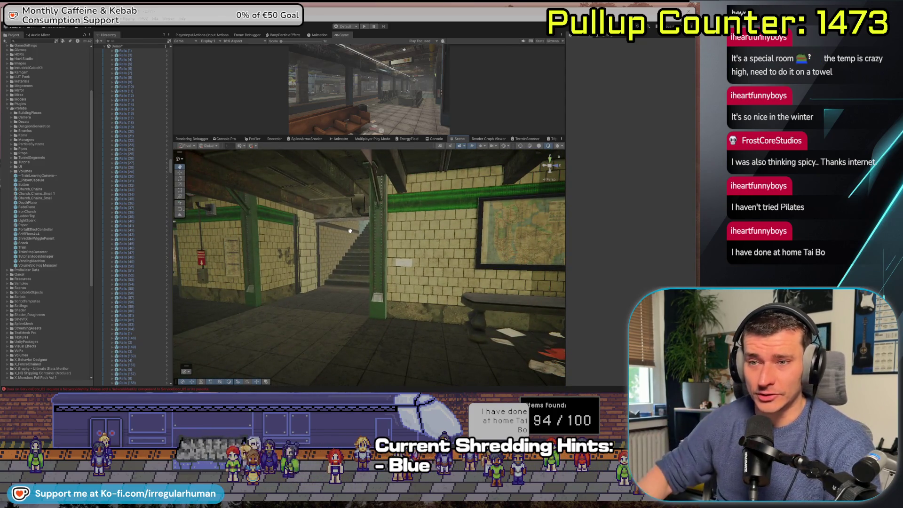
pyautogui.moveTo(356, 277); pyautogui.dragTo(372, 277)
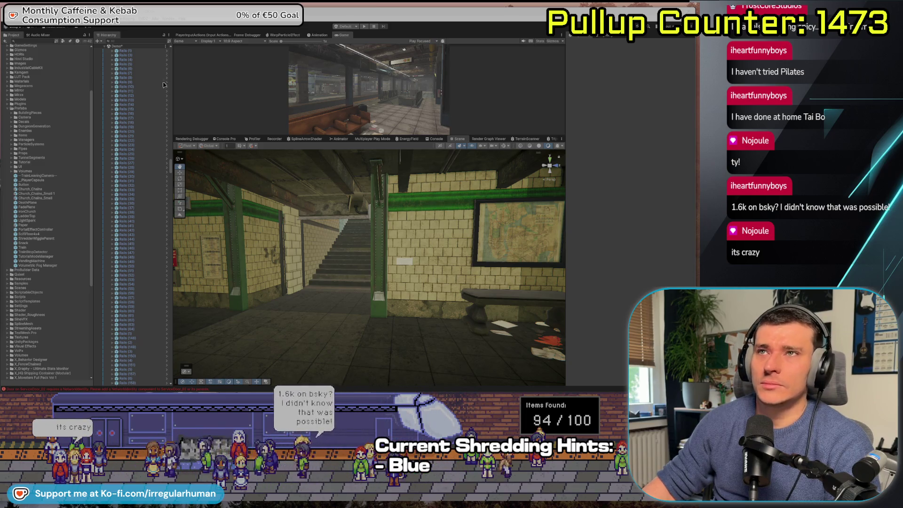
pyautogui.hotkey('alt', 'Tab')
pyautogui.moveTo(288, 92)
pyautogui.mouseDown()
pyautogui.moveTo(348, 72)
pyautogui.moveTo(362, 47)
pyautogui.mouseUp()
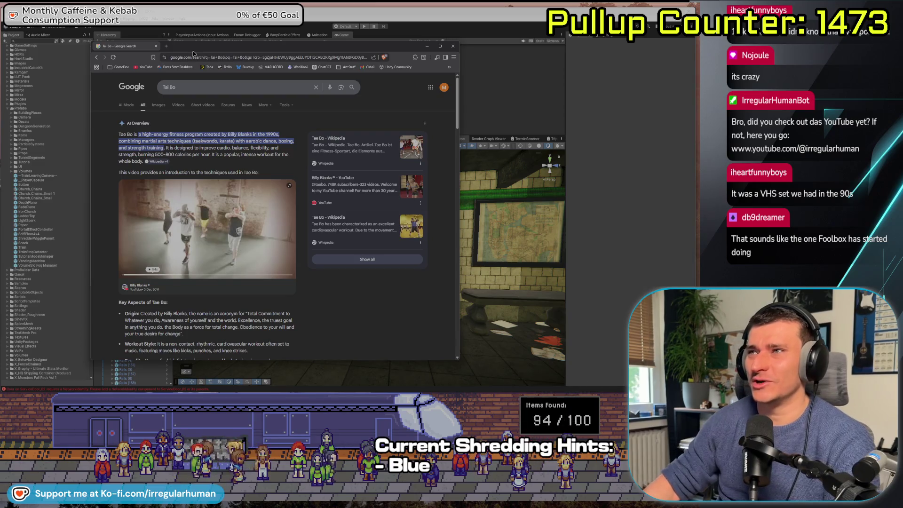
# Step: Nudge the Chrome window left, then return to the Unity station scene
pyautogui.moveTo(193, 52); pyautogui.dragTo(174, 49)
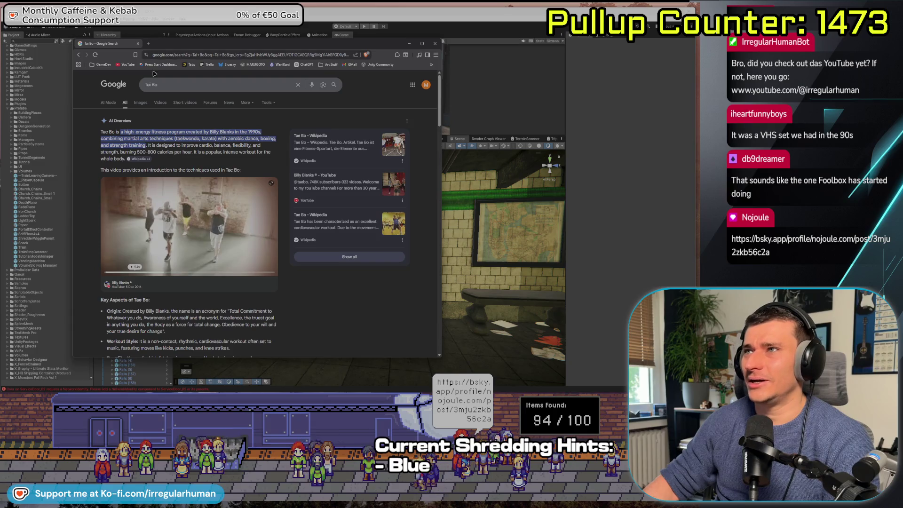
pyautogui.hotkey('alt', 'Tab')
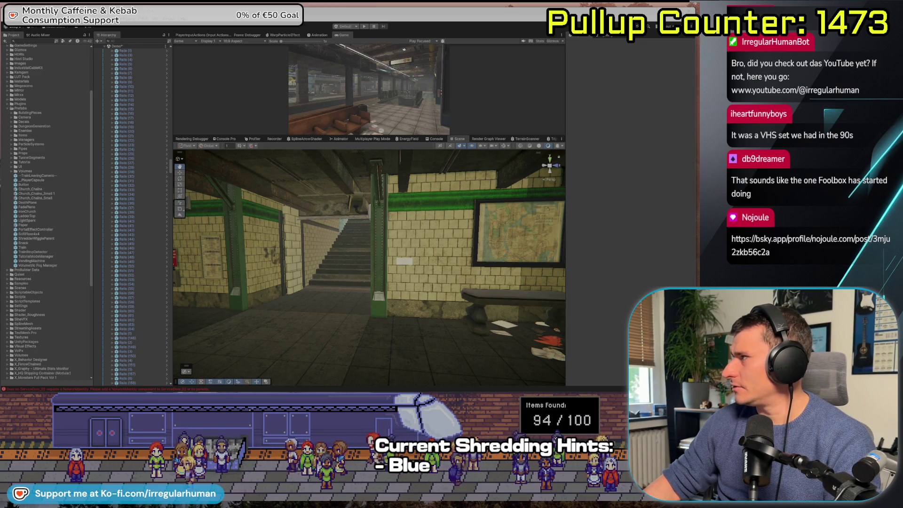
# Step: Drag the Chrome window with the 4x4x48 challenge results over the Unity editor
pyautogui.moveTo(696, 109)
pyautogui.mouseDown()
pyautogui.moveTo(34, 176)
pyautogui.moveTo(279, 46)
pyautogui.moveTo(298, 45)
pyautogui.mouseUp()
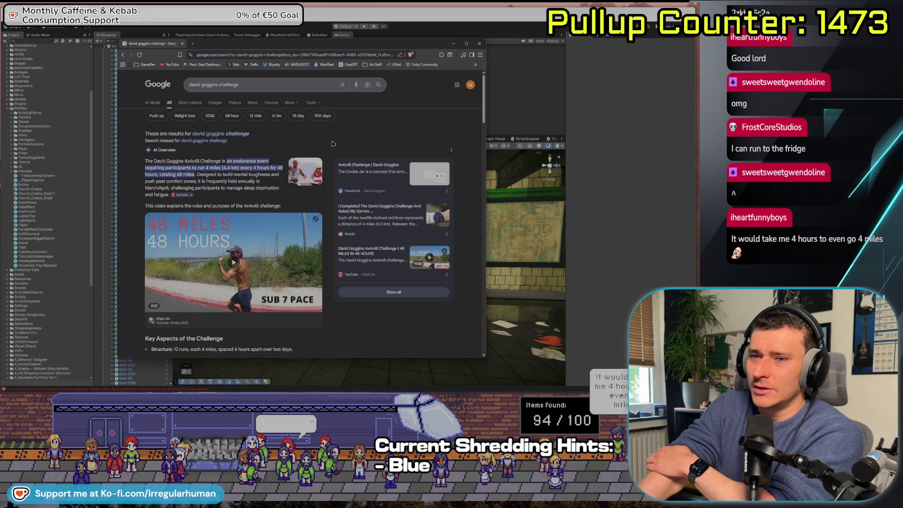
# Step: Shift the Chrome window further left while the Bluesky portal shader post is open
pyautogui.moveTo(285, 297)
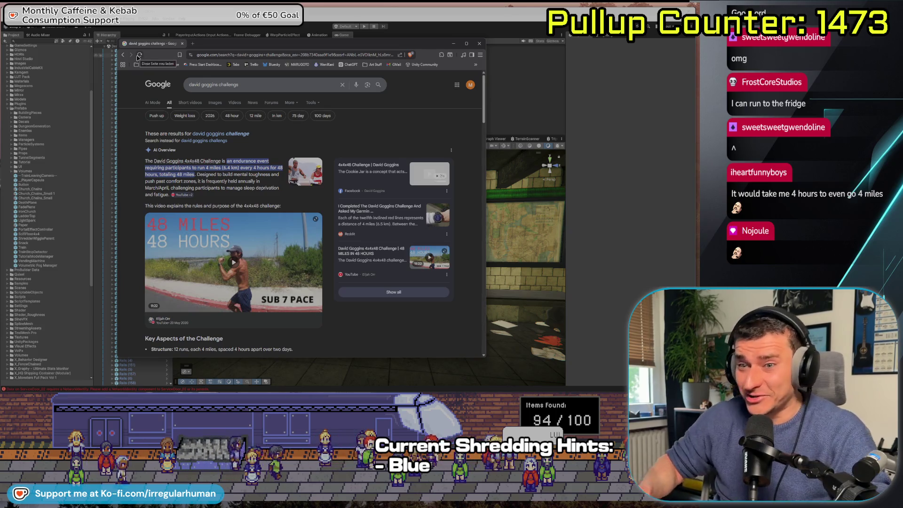
pyautogui.moveTo(225, 49); pyautogui.dragTo(186, 50)
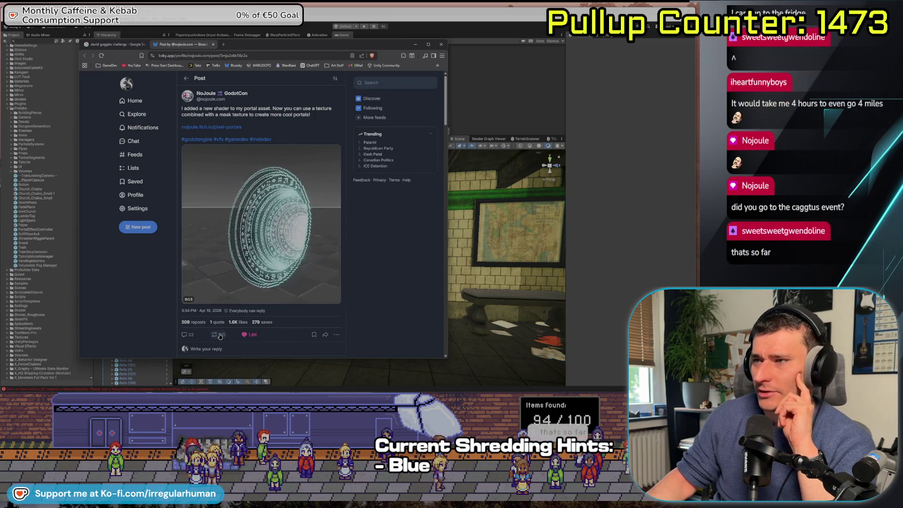
# Step: Scroll down to the portal shader post's replies, then close the browser window
pyautogui.scroll(-2, 325, 250)
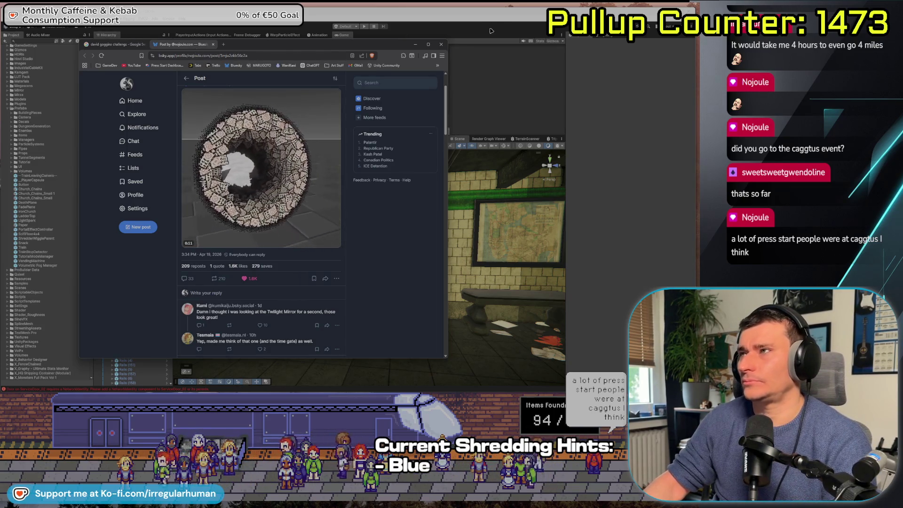
pyautogui.click(442, 45)
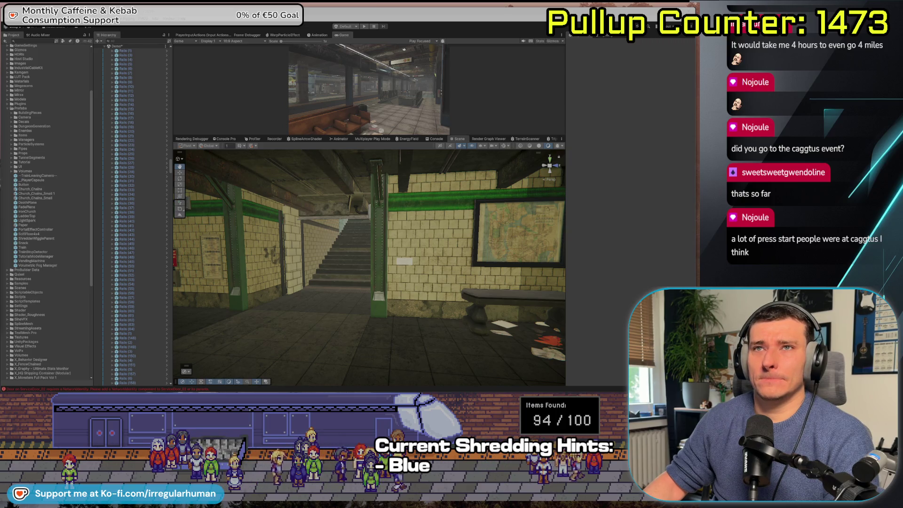
# Step: Fly out of the station, frame the grey level structure on the hillside, and delete it
pyautogui.moveTo(329, 263); pyautogui.dragTo(363, 300)
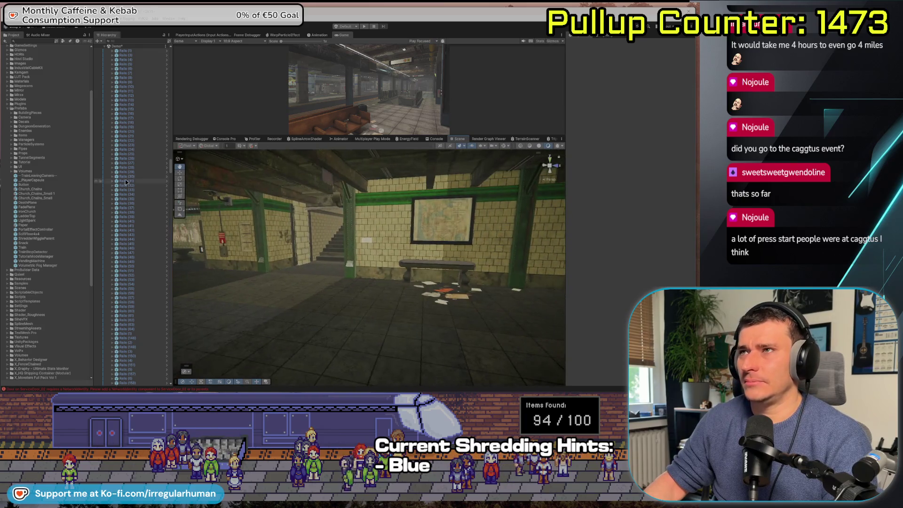
pyautogui.scroll(5, 133, 133)
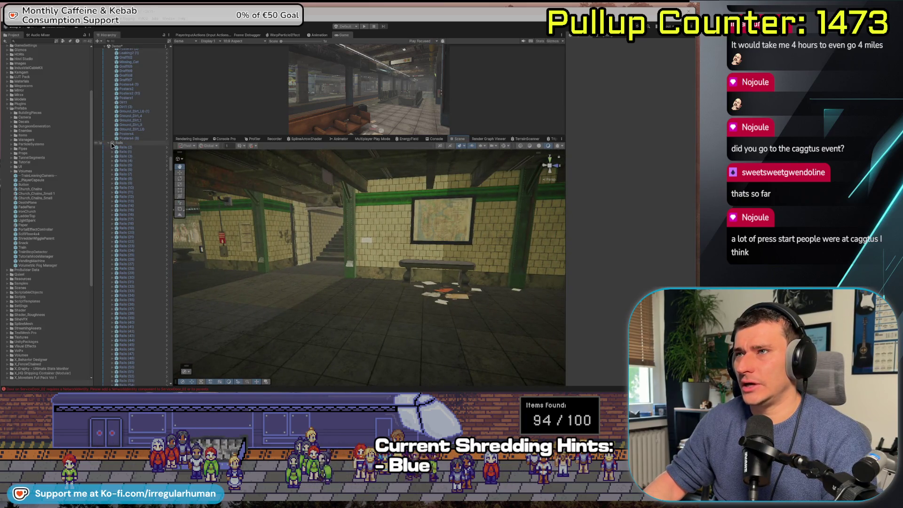
pyautogui.scroll(10, 122, 178)
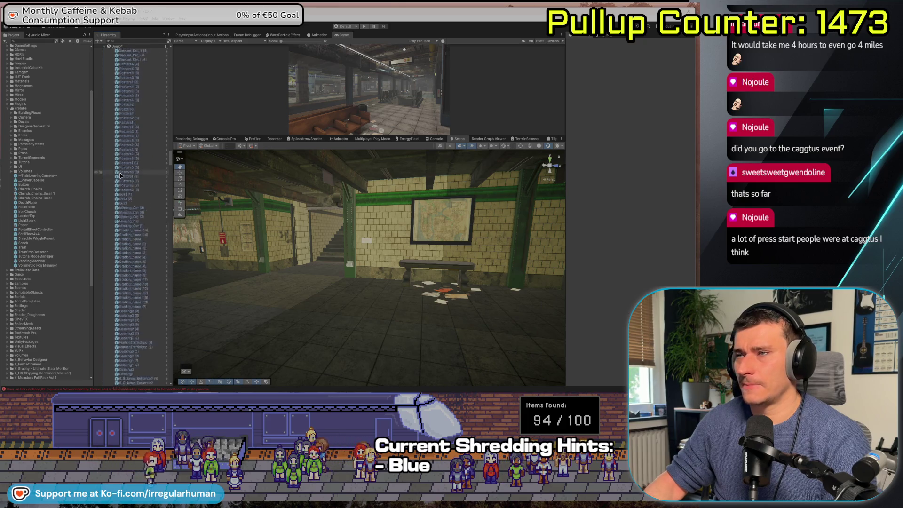
pyautogui.scroll(5, 123, 177)
pyautogui.scroll(-10, 314, 245)
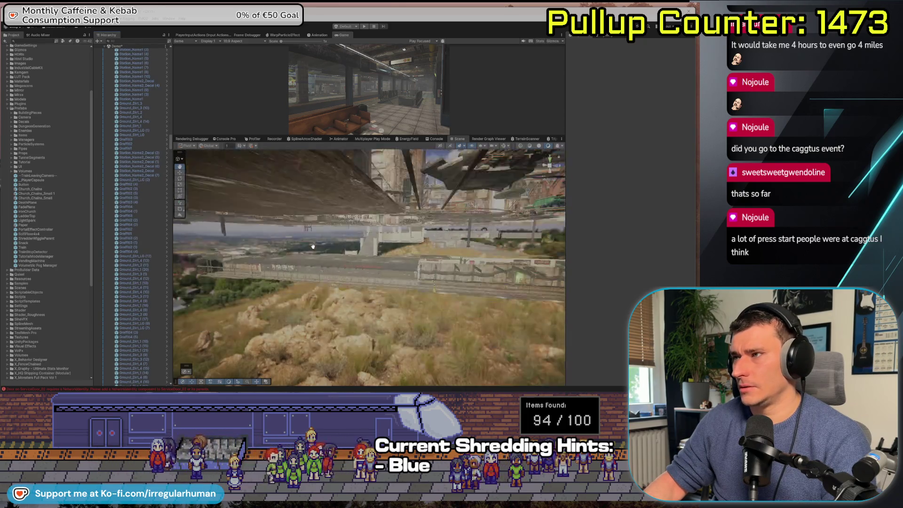
pyautogui.moveTo(313, 246)
pyautogui.mouseDown()
pyautogui.moveTo(348, 313)
pyautogui.moveTo(493, 284)
pyautogui.moveTo(542, 292)
pyautogui.moveTo(540, 360)
pyautogui.moveTo(325, 283)
pyautogui.moveTo(302, 222)
pyautogui.mouseUp()
pyautogui.moveTo(231, 177); pyautogui.dragTo(517, 373)
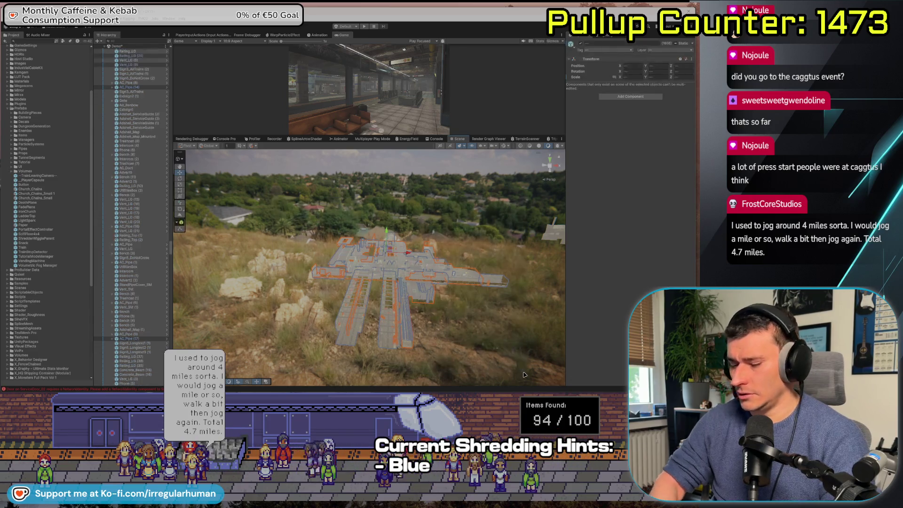
pyautogui.press('Delete')
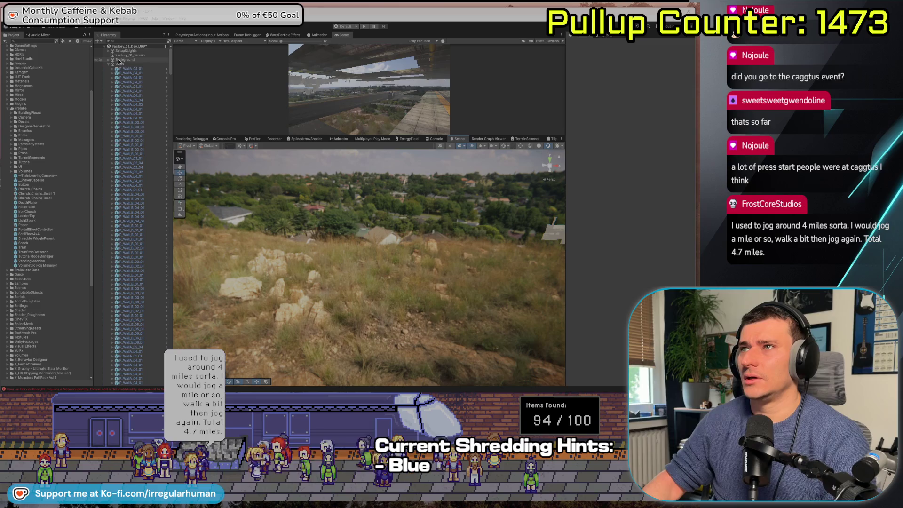
# Step: Tidy the Hierarchy groups and frame the ParkedRailcar_Interaction object in the Scene view
pyautogui.scroll(-10, 136, 141)
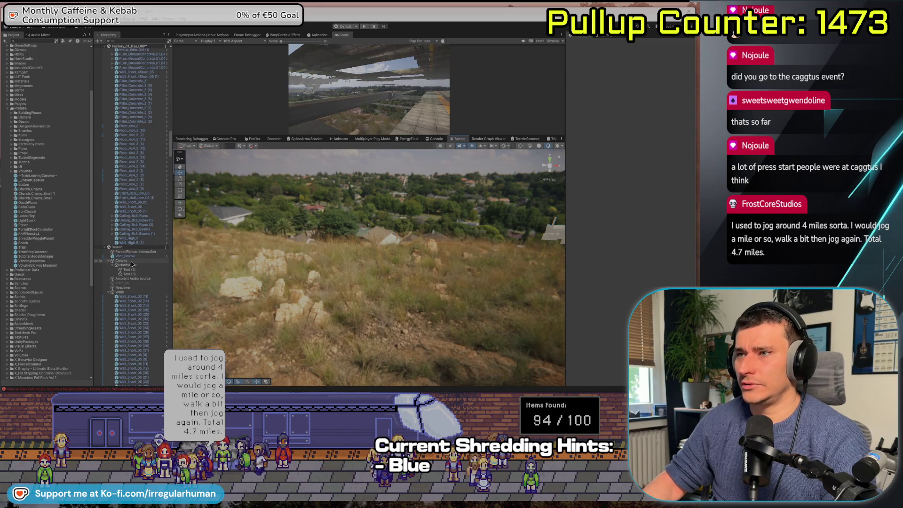
pyautogui.click(109, 261)
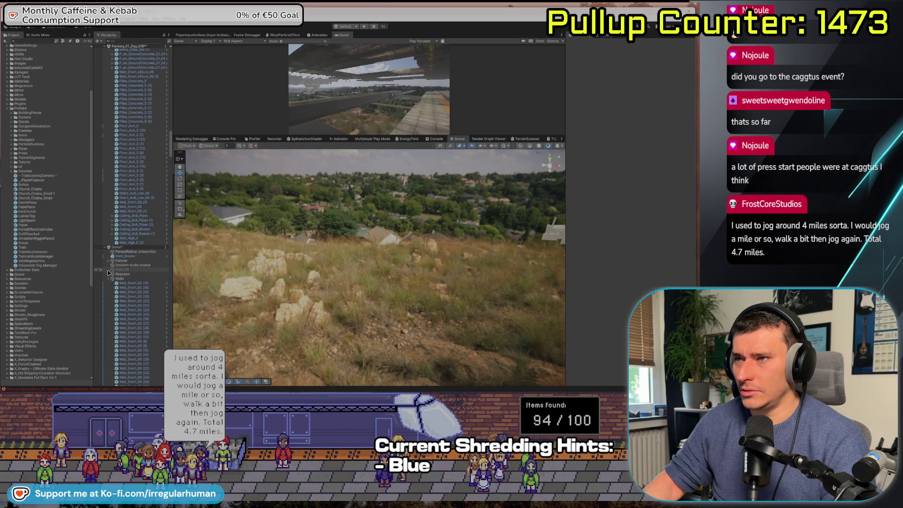
pyautogui.click(109, 279)
pyautogui.click(109, 283)
pyautogui.click(135, 251)
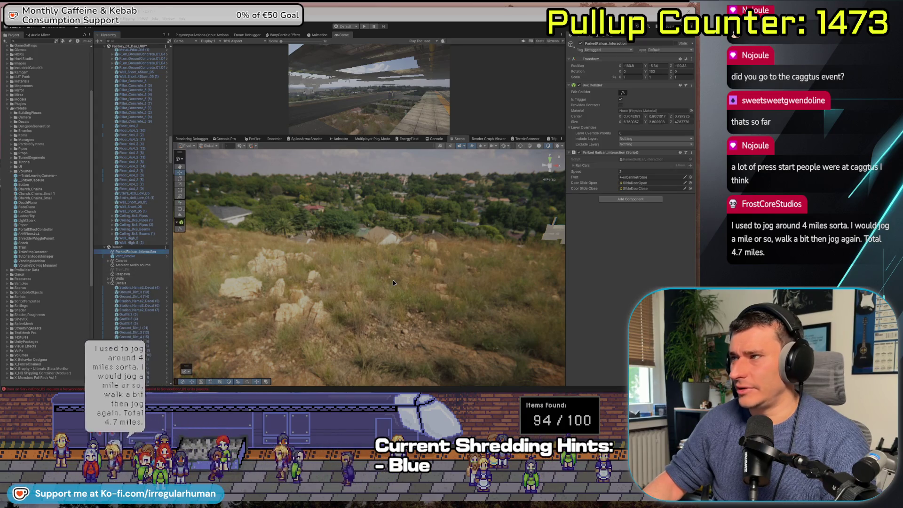
pyautogui.press('f')
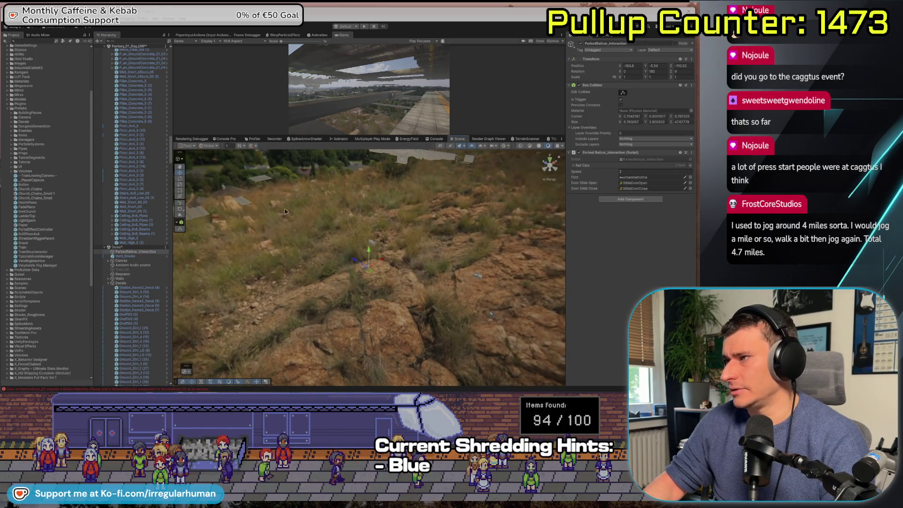
# Step: Inspect Vent_Smoke and several Rails objects, then select the Demo scene's Canvas
pyautogui.click(502, 349)
pyautogui.scroll(15, 125, 208)
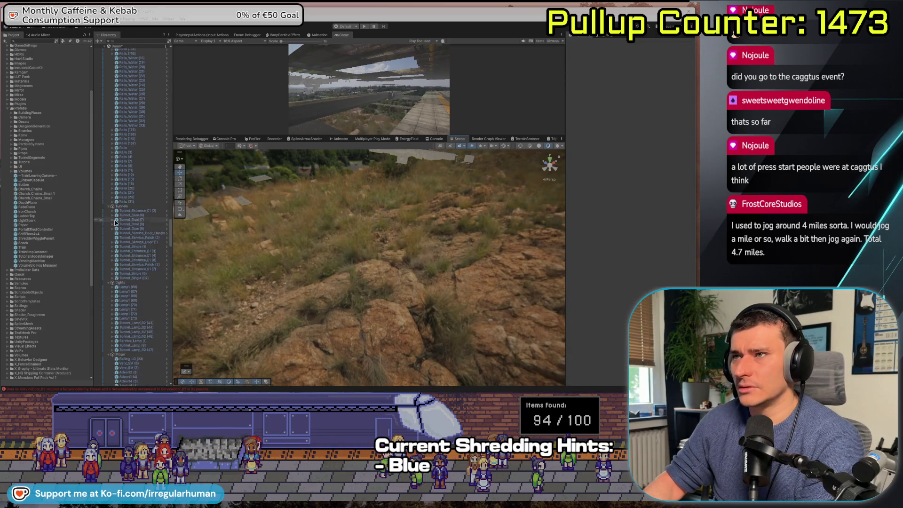
pyautogui.scroll(10, 136, 264)
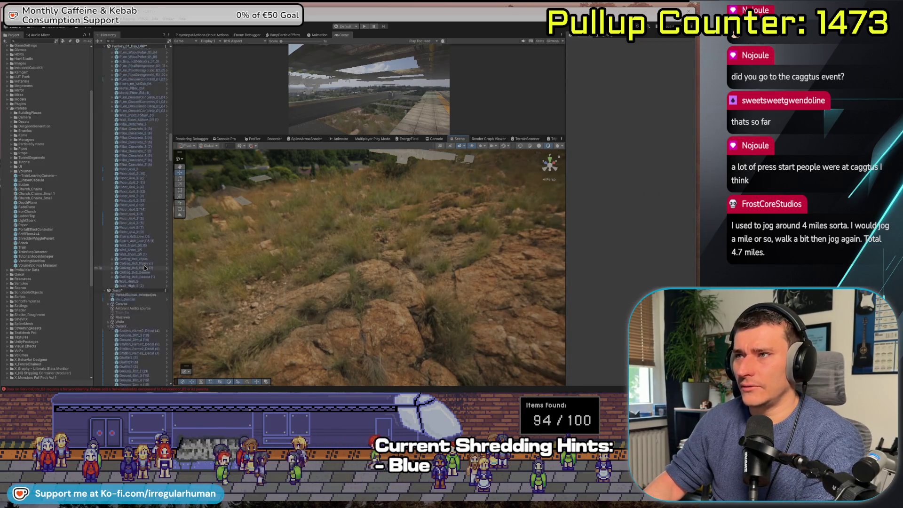
pyautogui.click(142, 298)
pyautogui.moveTo(263, 197); pyautogui.dragTo(424, 305)
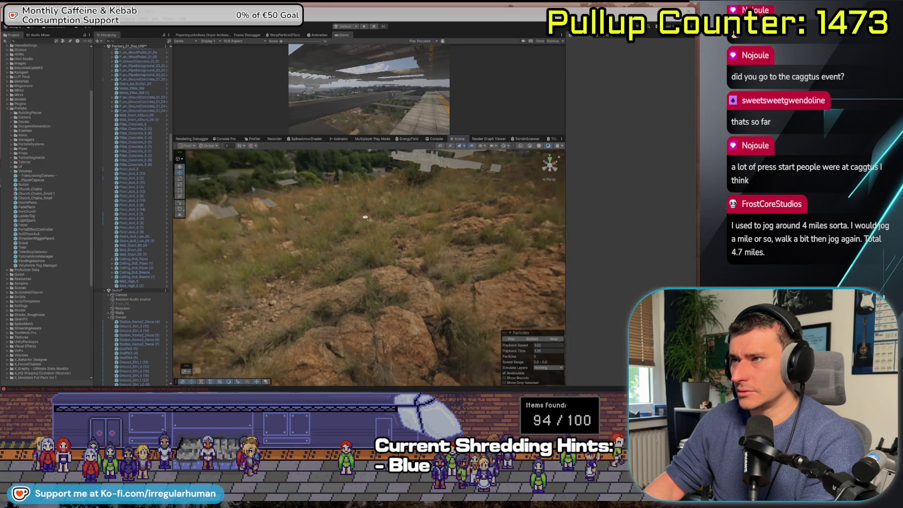
pyautogui.click(215, 224)
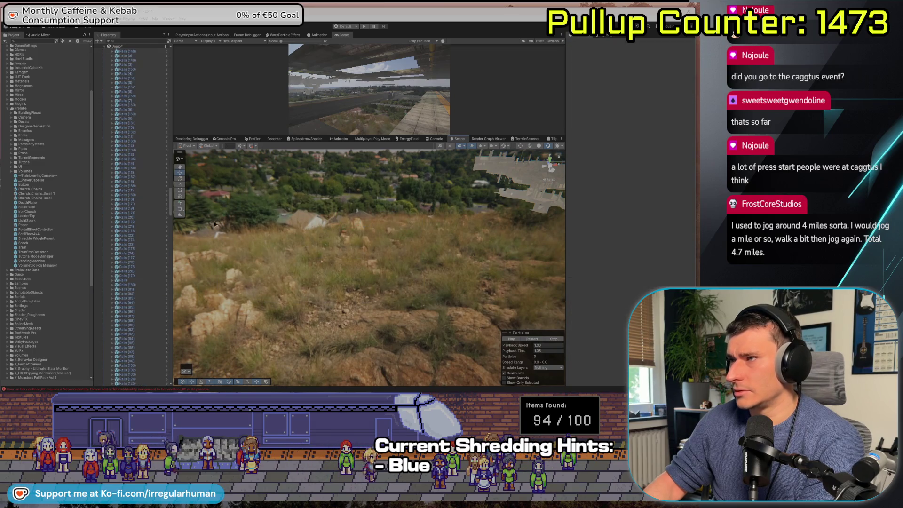
pyautogui.scroll(10, 130, 164)
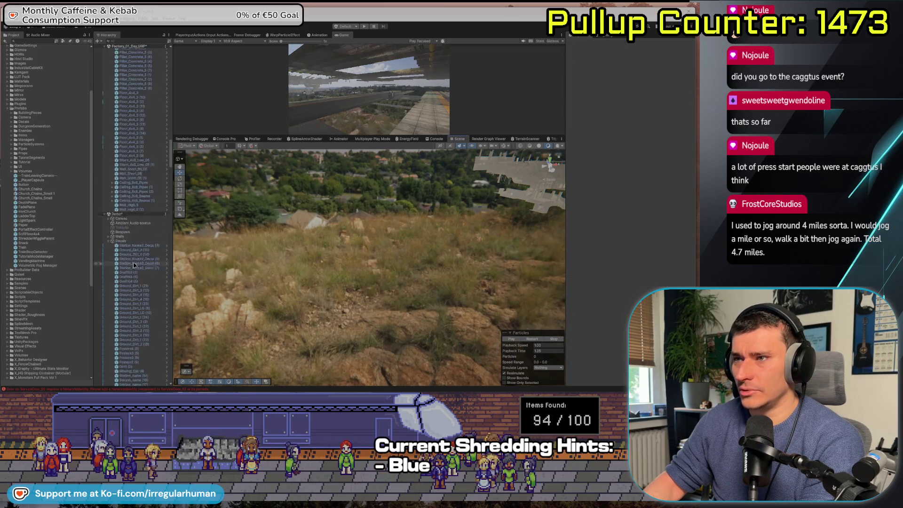
pyautogui.click(122, 201)
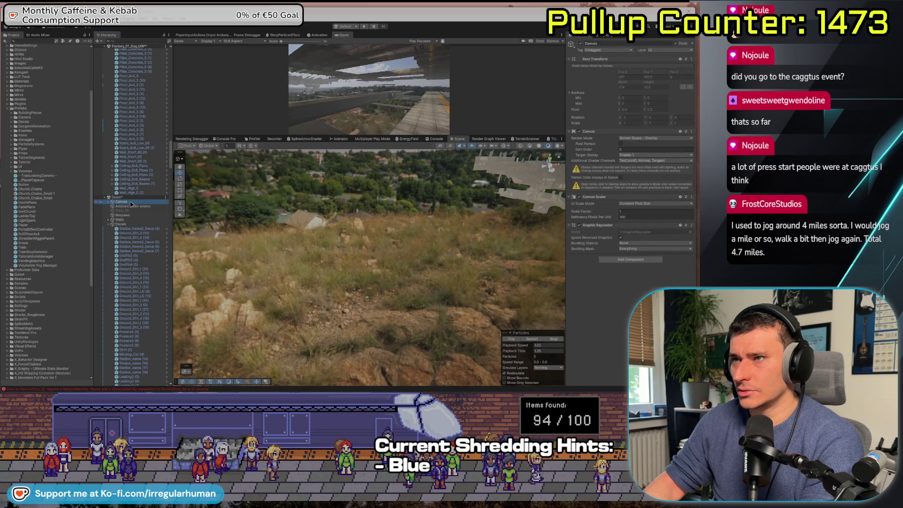
# Step: Delete the Demo scene's Canvas and Respawn objects
pyautogui.press('Delete')
pyautogui.click(130, 207)
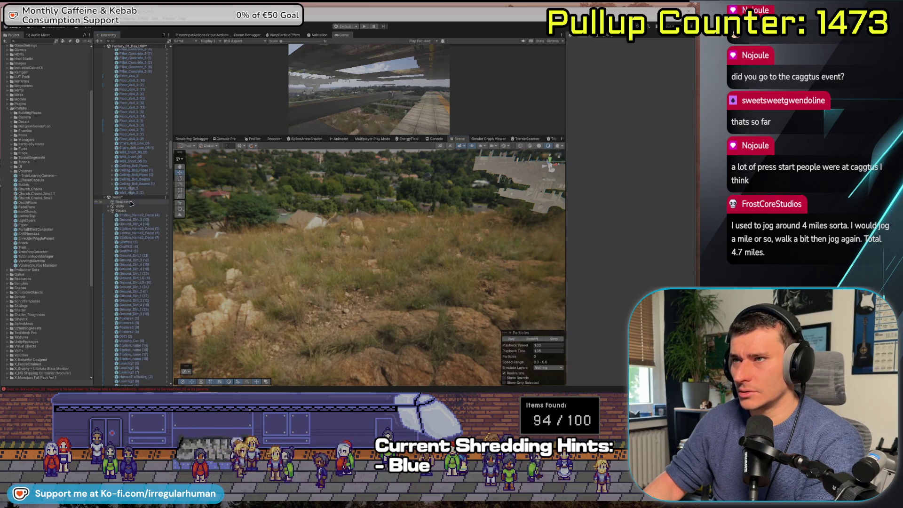
pyautogui.press('Delete')
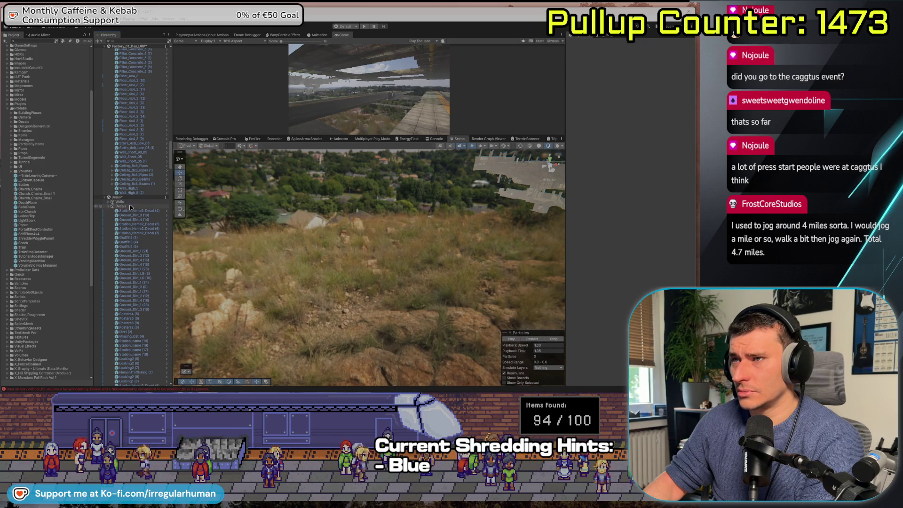
# Step: Collapse the Rails, Lights, Props, Floors, Ceilings, Pillars, Stairs, Particles and probe groups
pyautogui.click(110, 211)
pyautogui.click(109, 211)
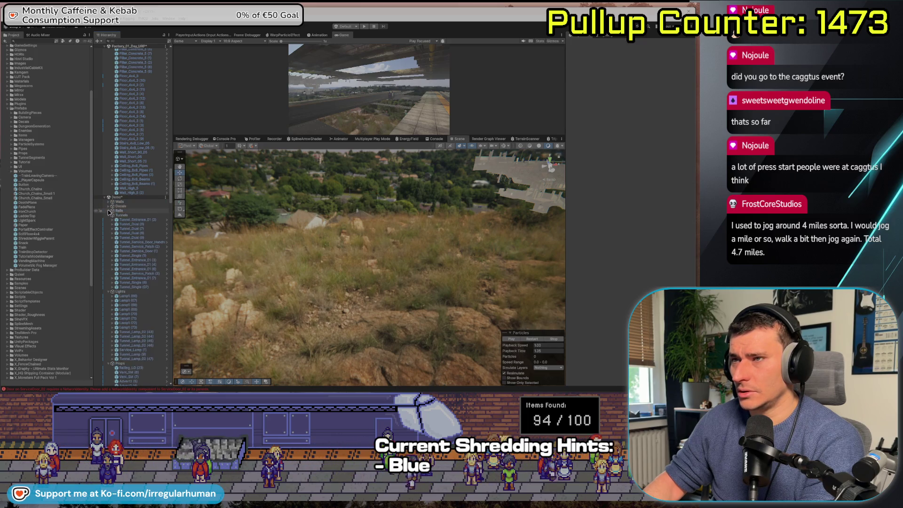
pyautogui.click(109, 220)
pyautogui.click(109, 224)
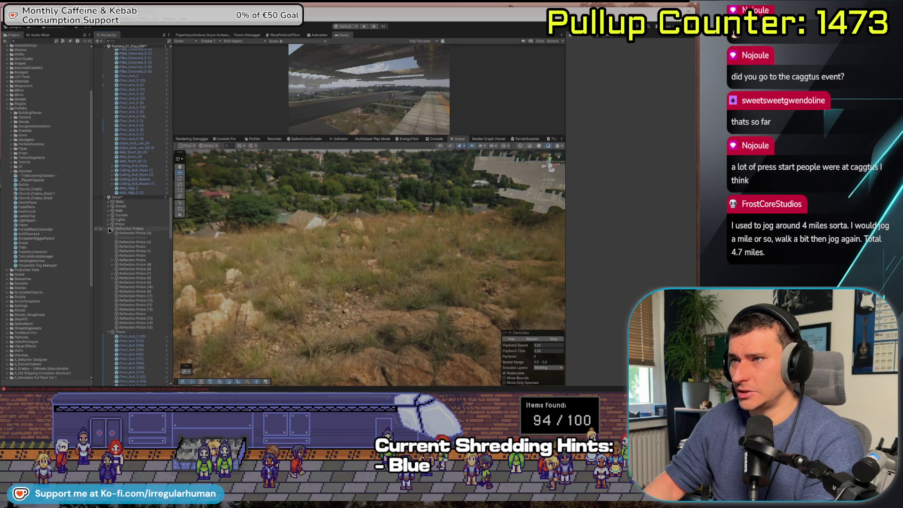
pyautogui.click(110, 229)
pyautogui.click(109, 233)
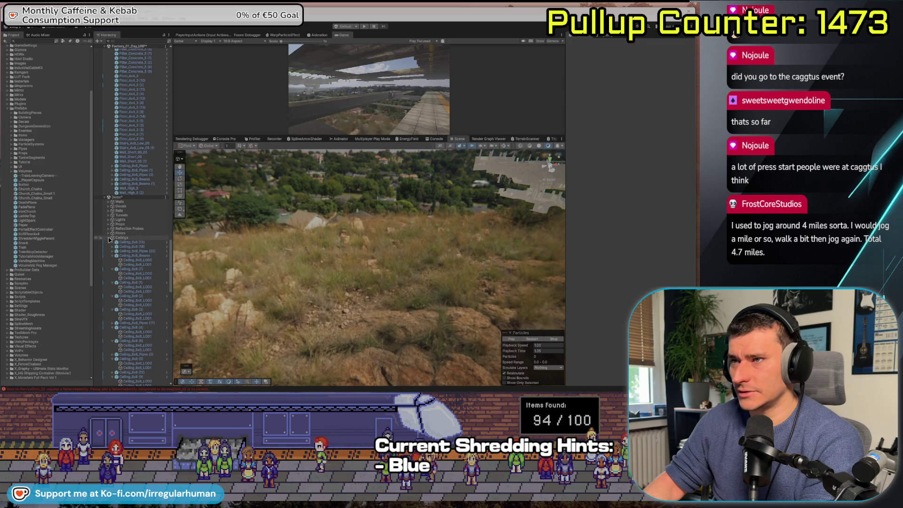
pyautogui.click(110, 238)
pyautogui.click(108, 244)
pyautogui.click(108, 250)
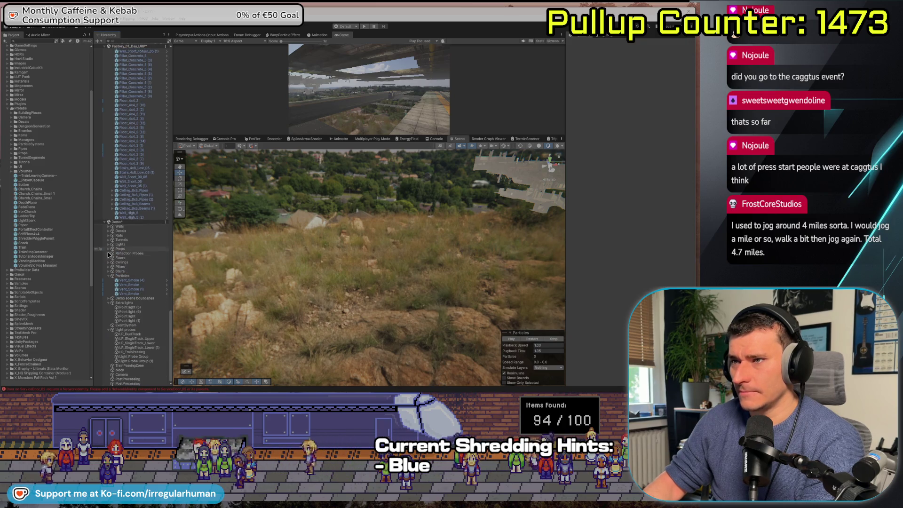
pyautogui.click(109, 276)
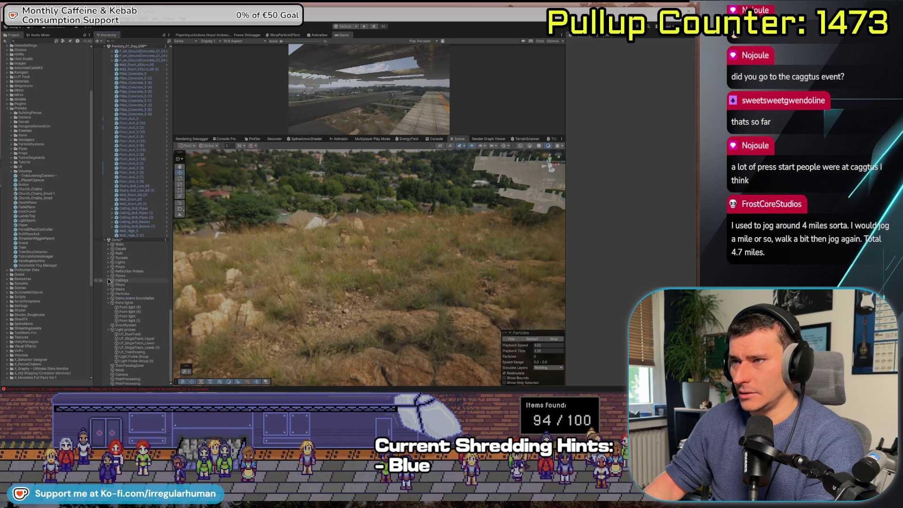
pyautogui.click(109, 303)
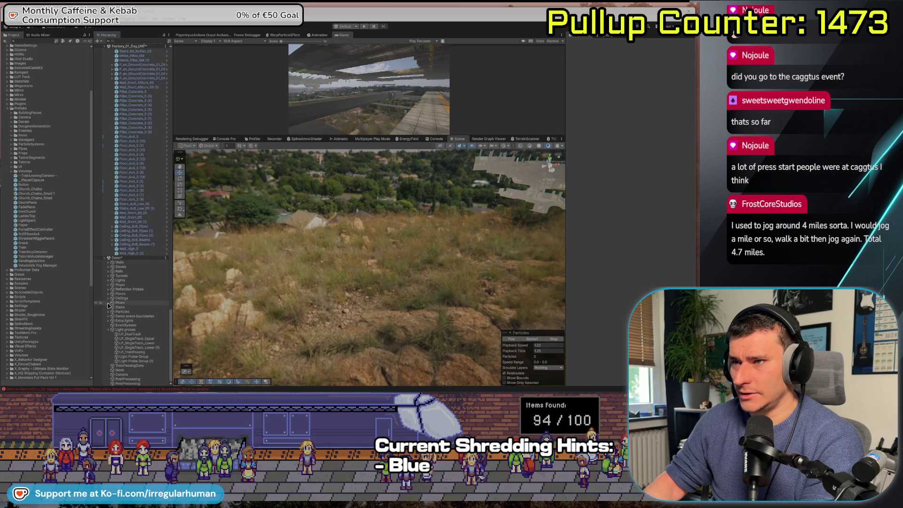
pyautogui.click(109, 329)
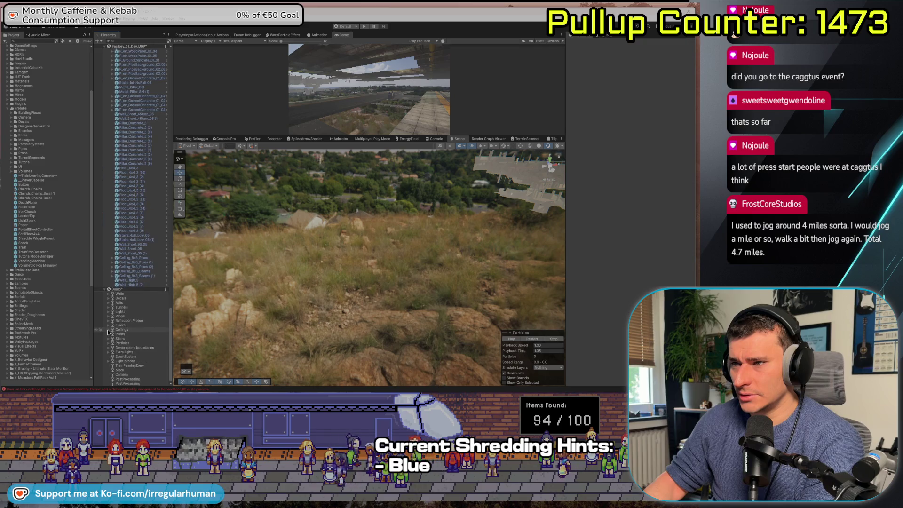
# Step: Delete the Demo Camera after checking PostProcessing, then select all objects from Walls to PostProcessing
pyautogui.click(134, 383)
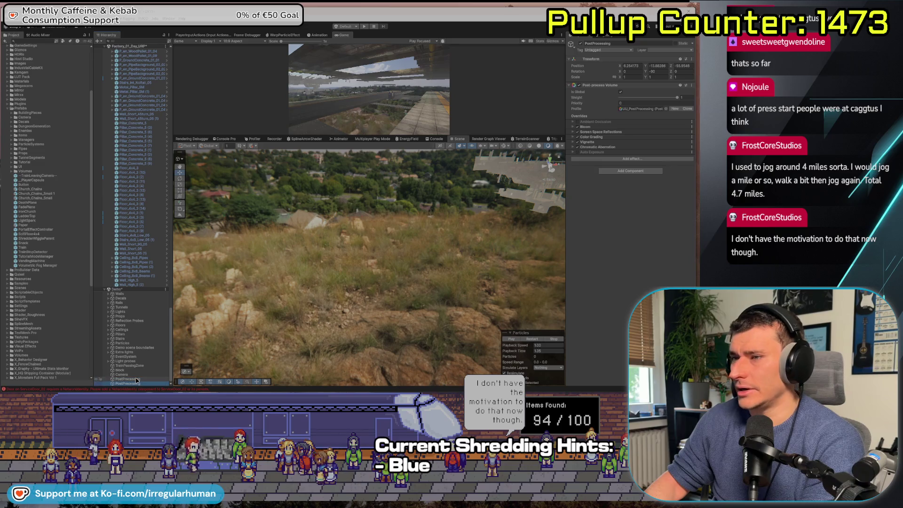
pyautogui.click(133, 375)
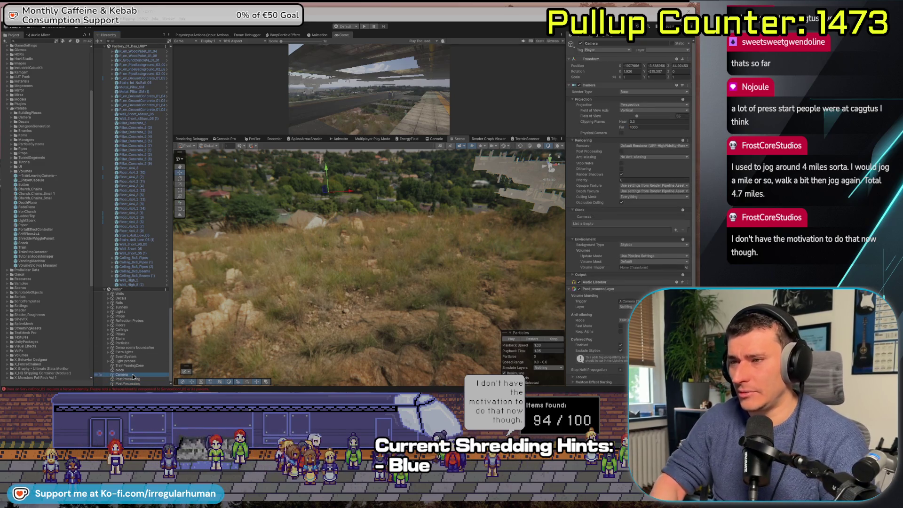
pyautogui.press('Delete')
pyautogui.click(134, 375)
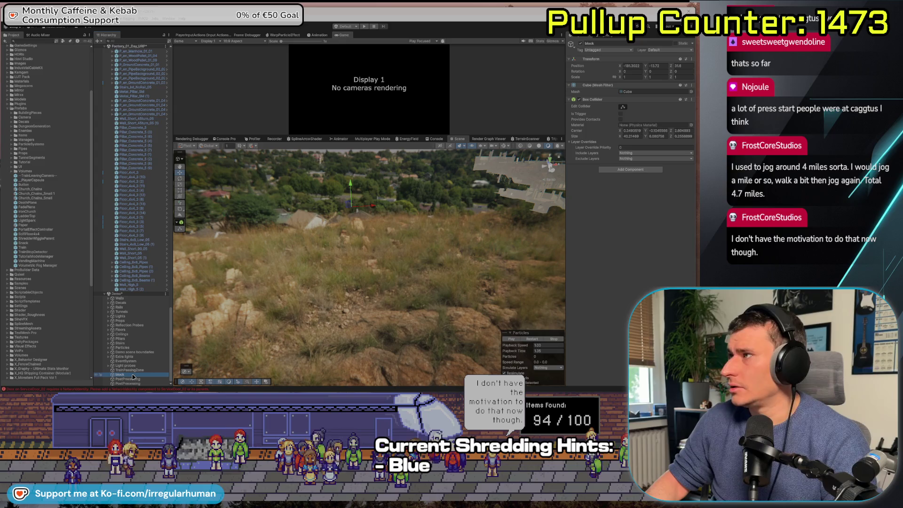
pyautogui.keyDown('shift'); pyautogui.click(119, 320); pyautogui.keyUp('shift')
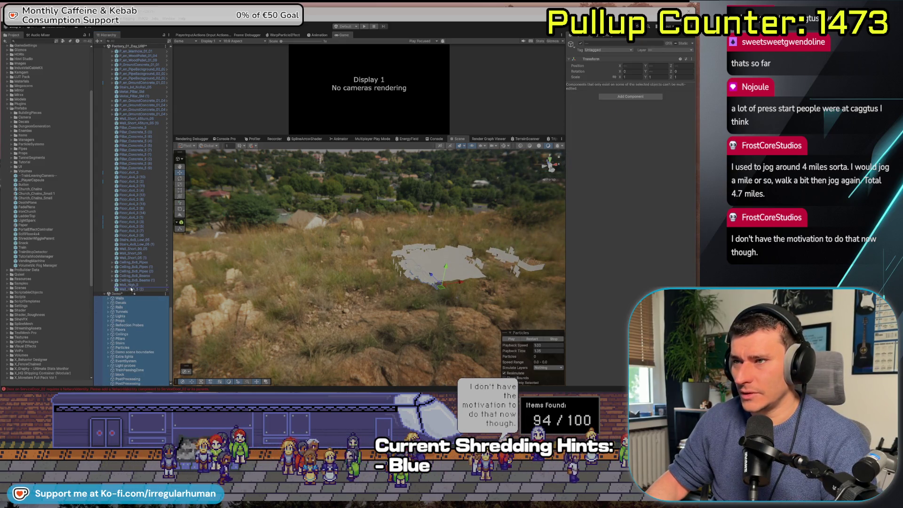
# Step: Move the Demo objects into Factory_01_Day_URP and remove the Demo scene without saving
pyautogui.moveTo(132, 289); pyautogui.dragTo(132, 288)
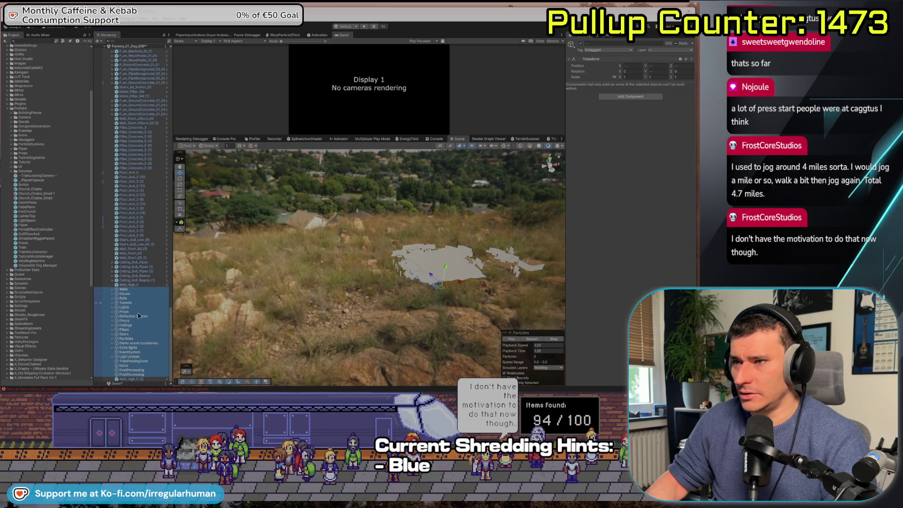
pyautogui.rightClick(119, 383)
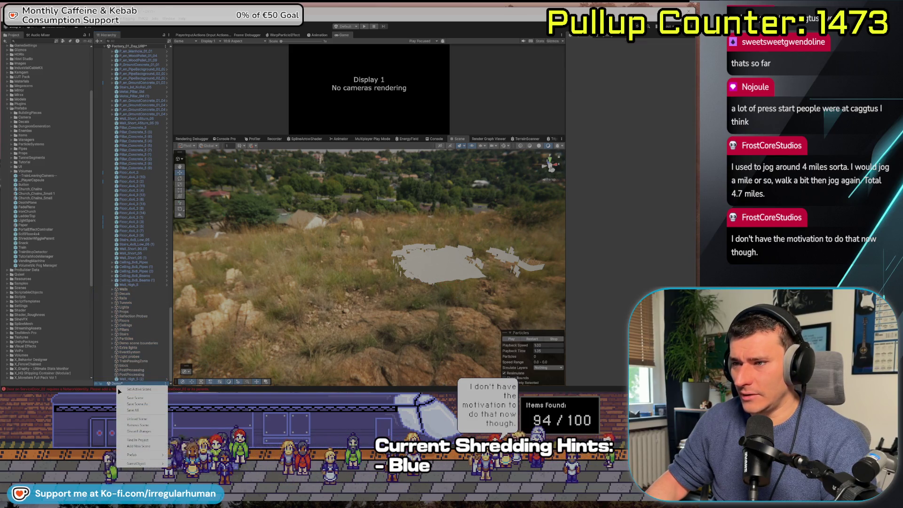
pyautogui.click(141, 426)
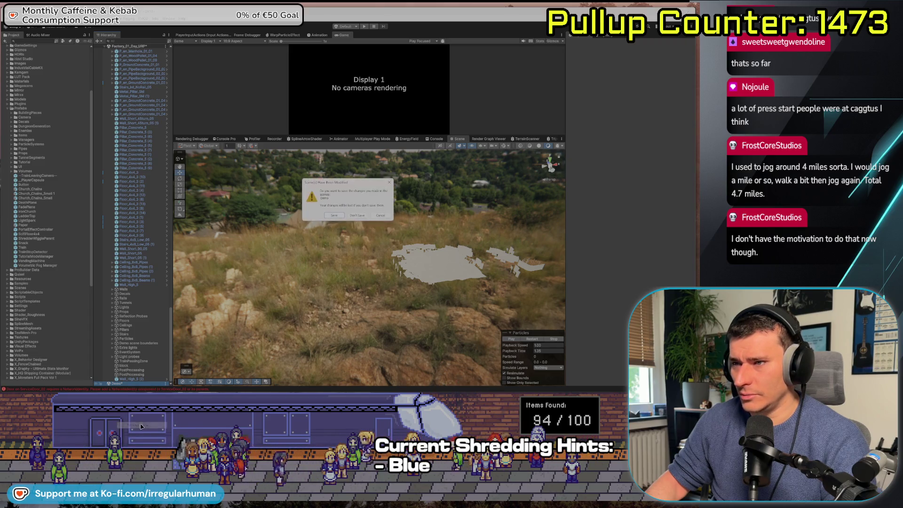
pyautogui.click(357, 215)
# Step: Select Wall_Short_05 (1) and orbit around it to face the map and bench
pyautogui.click(141, 263)
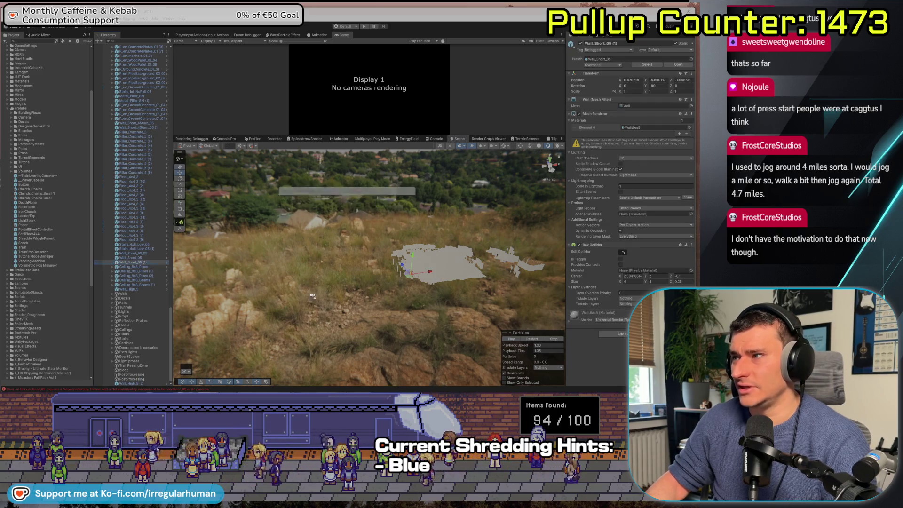
pyautogui.moveTo(312, 295)
pyautogui.mouseDown()
pyautogui.moveTo(300, 295)
pyautogui.moveTo(313, 256)
pyautogui.moveTo(330, 259)
pyautogui.moveTo(298, 275)
pyautogui.moveTo(338, 279)
pyautogui.moveTo(224, 213)
pyautogui.moveTo(113, 228)
pyautogui.moveTo(193, 237)
pyautogui.mouseUp()
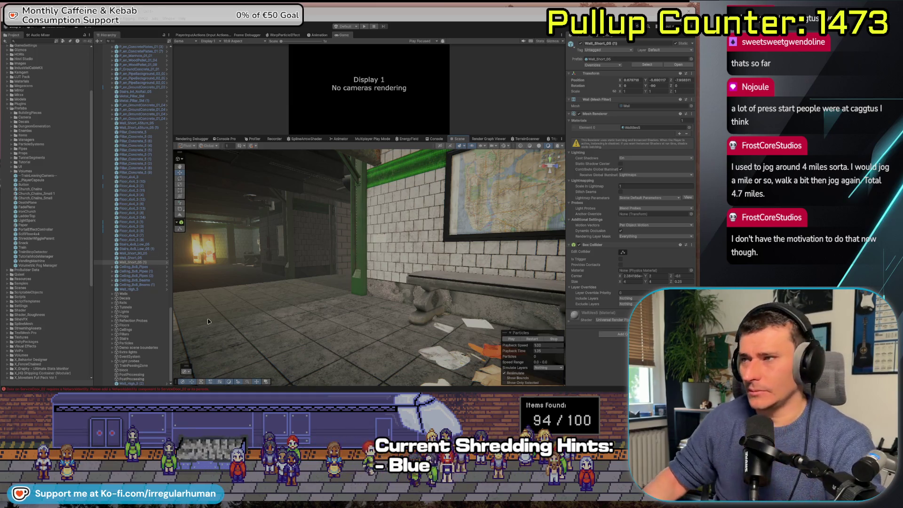
pyautogui.moveTo(276, 325)
pyautogui.mouseDown()
pyautogui.moveTo(348, 336)
pyautogui.moveTo(335, 334)
pyautogui.moveTo(419, 322)
pyautogui.moveTo(286, 321)
pyautogui.mouseUp()
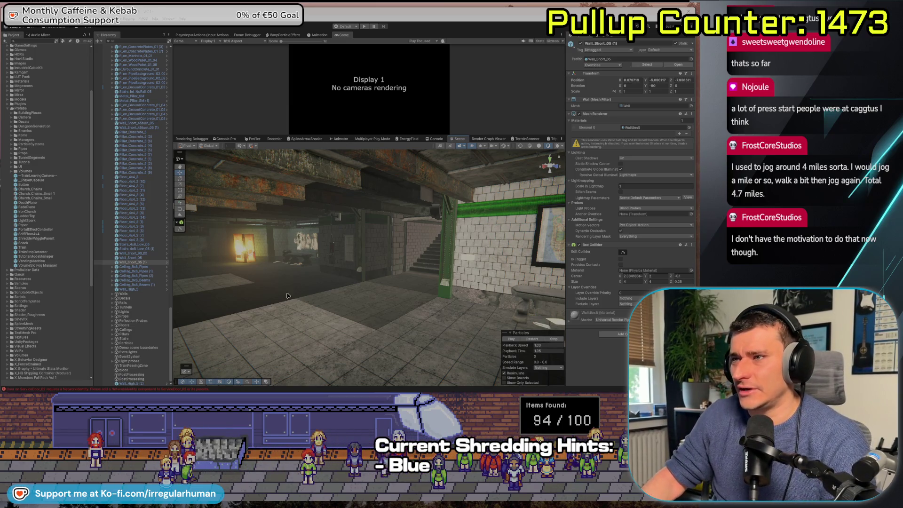
pyautogui.moveTo(288, 295)
pyautogui.mouseDown()
pyautogui.moveTo(409, 306)
pyautogui.moveTo(448, 290)
pyautogui.moveTo(399, 285)
pyautogui.mouseUp()
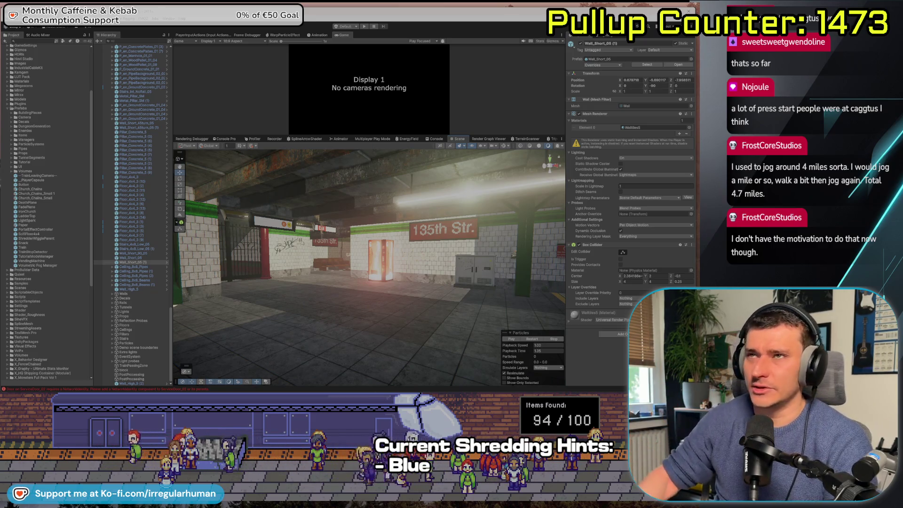
pyautogui.moveTo(396, 283)
pyautogui.mouseDown()
pyautogui.moveTo(382, 336)
pyautogui.moveTo(366, 321)
pyautogui.mouseUp()
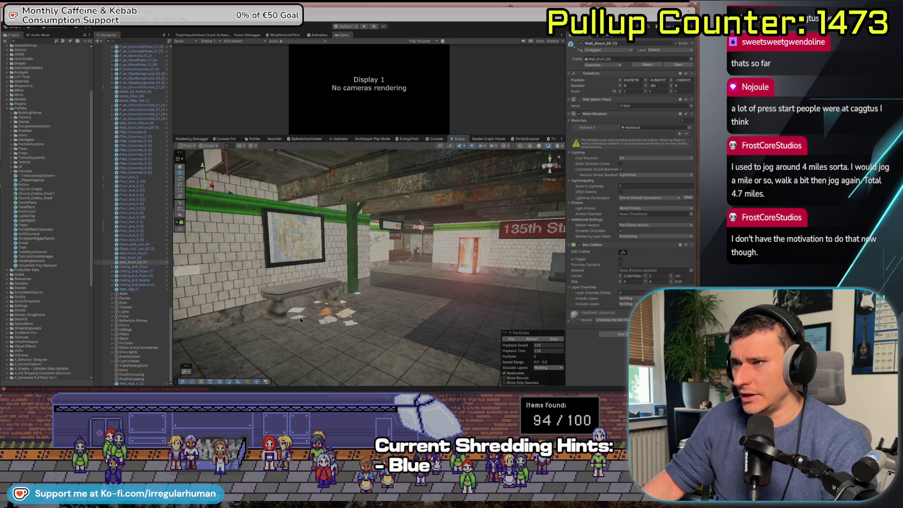
pyautogui.moveTo(300, 320); pyautogui.dragTo(276, 319)
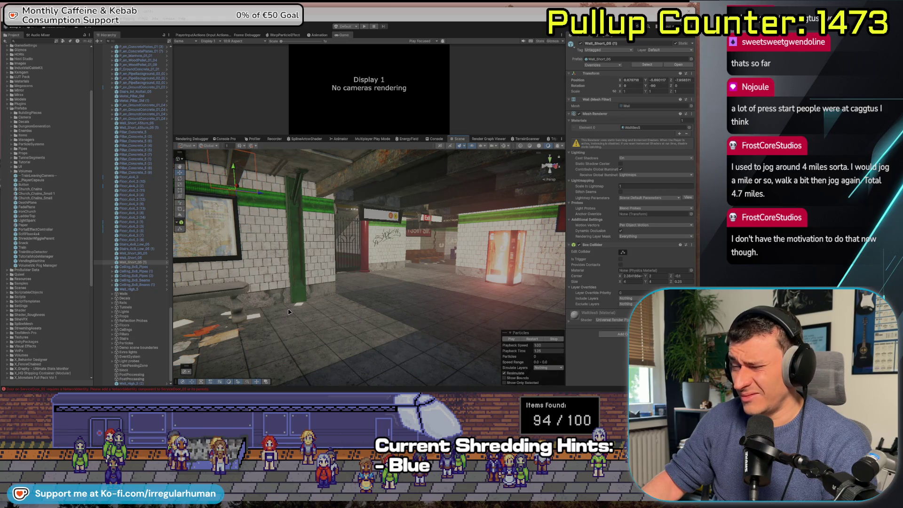
pyautogui.moveTo(311, 294); pyautogui.dragTo(292, 294)
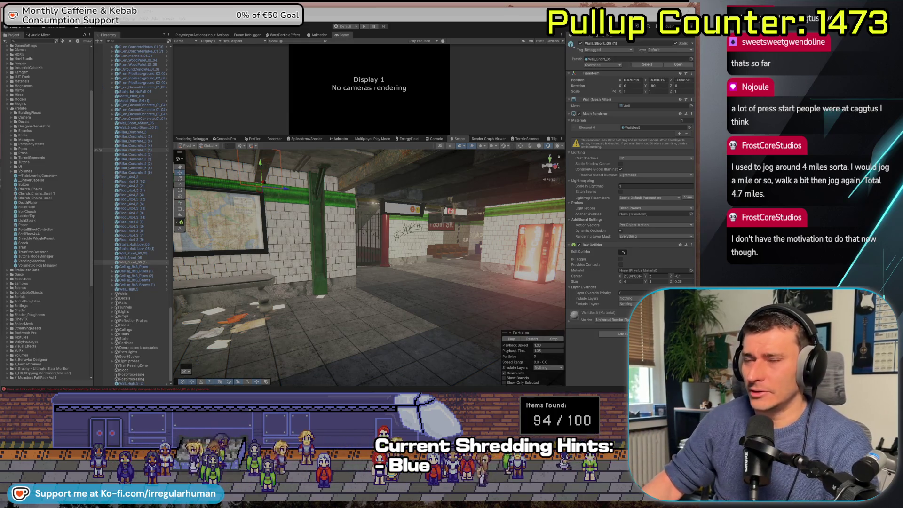
pyautogui.press('w')
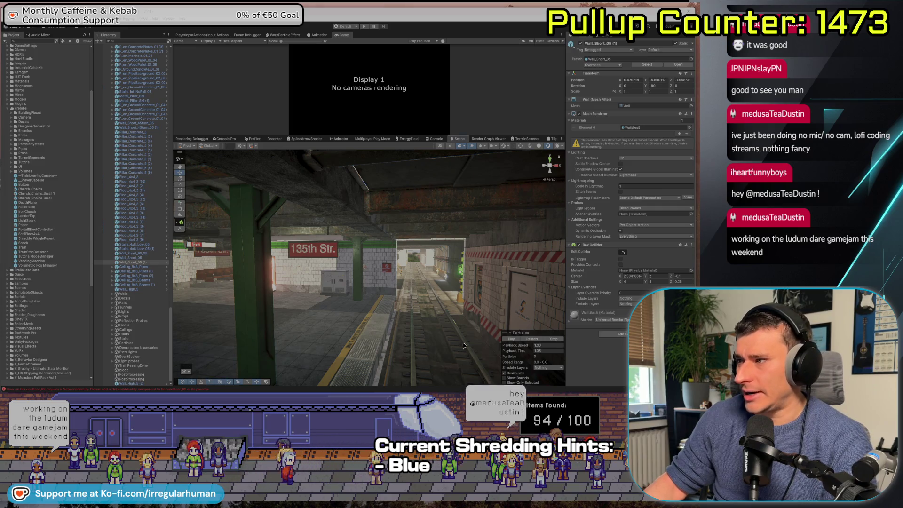
# Step: Frame Wall_Short_05 (1), then fly past the stairway to the dark exit platform
pyautogui.press('f')
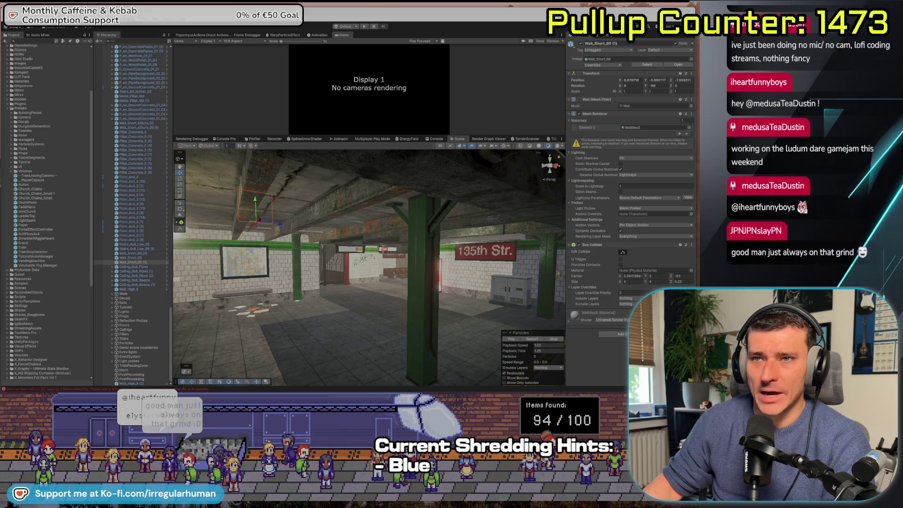
pyautogui.moveTo(212, 274)
pyautogui.mouseDown()
pyautogui.moveTo(221, 272)
pyautogui.moveTo(212, 274)
pyautogui.mouseUp()
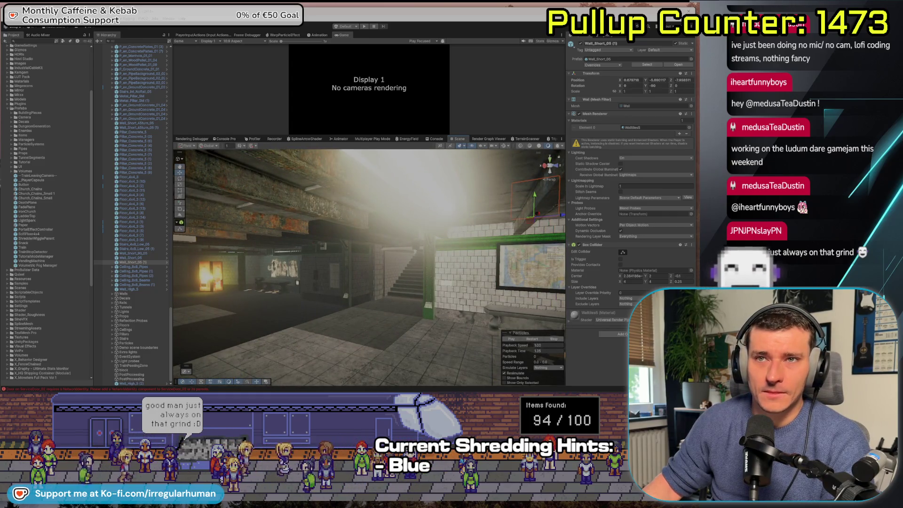
pyautogui.moveTo(189, 280)
pyautogui.mouseDown()
pyautogui.moveTo(235, 282)
pyautogui.moveTo(39, 110)
pyautogui.mouseUp()
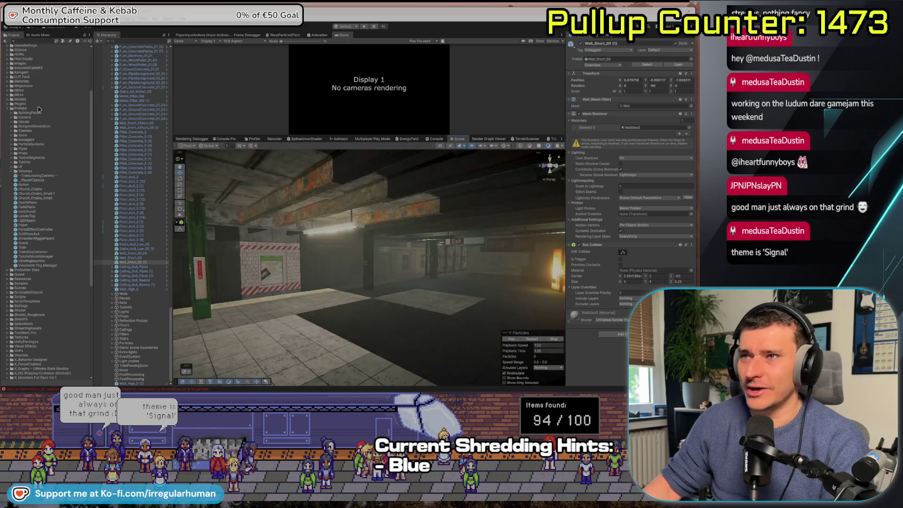
# Step: Collapse the Walls group and the Prefabs folder, then move the view out to the factory yard's dumpsters
pyautogui.scroll(10, 137, 200)
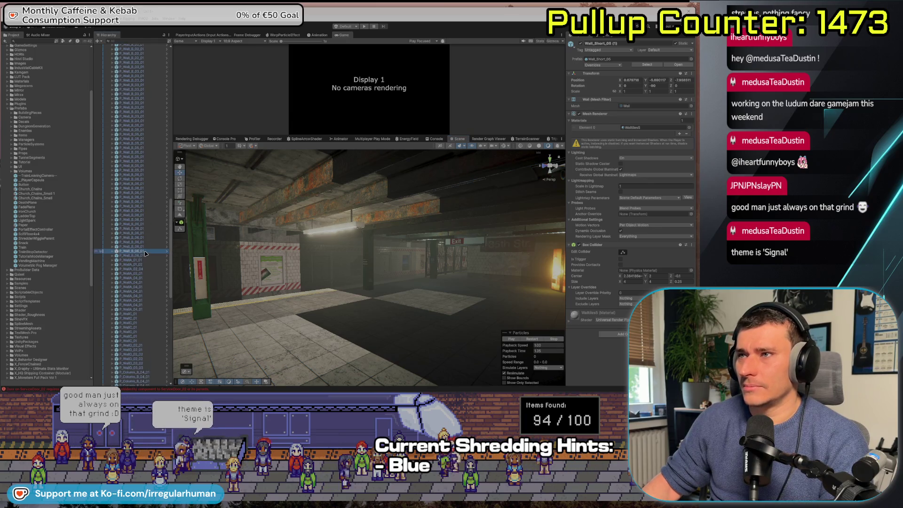
pyautogui.click(146, 254)
pyautogui.press('Left')
pyautogui.click(140, 251)
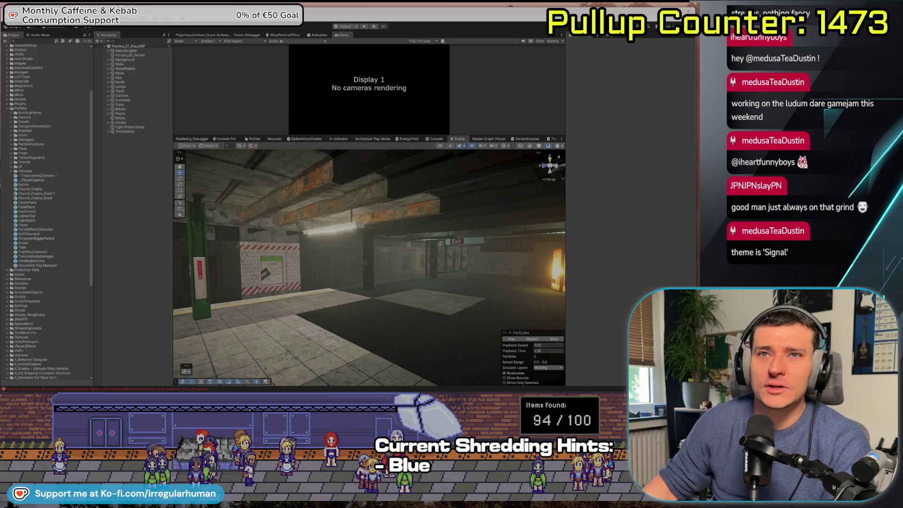
pyautogui.click(8, 108)
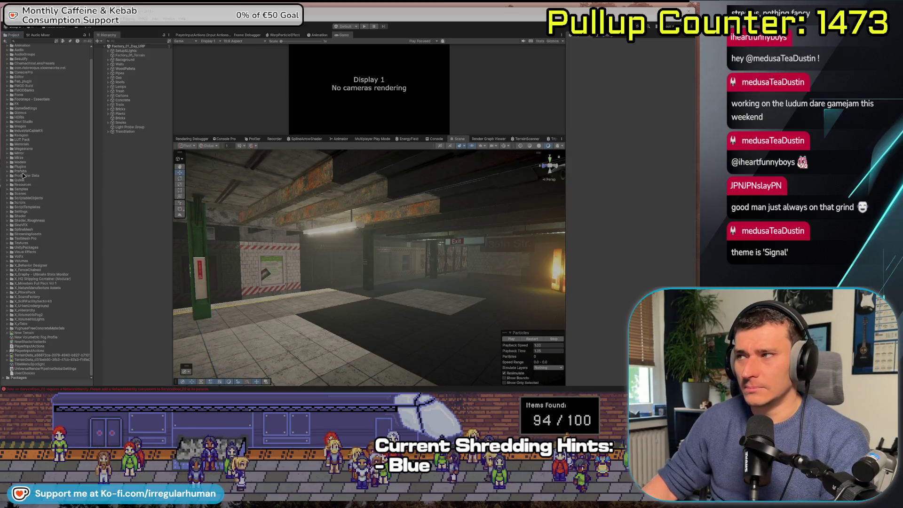
pyautogui.press('f')
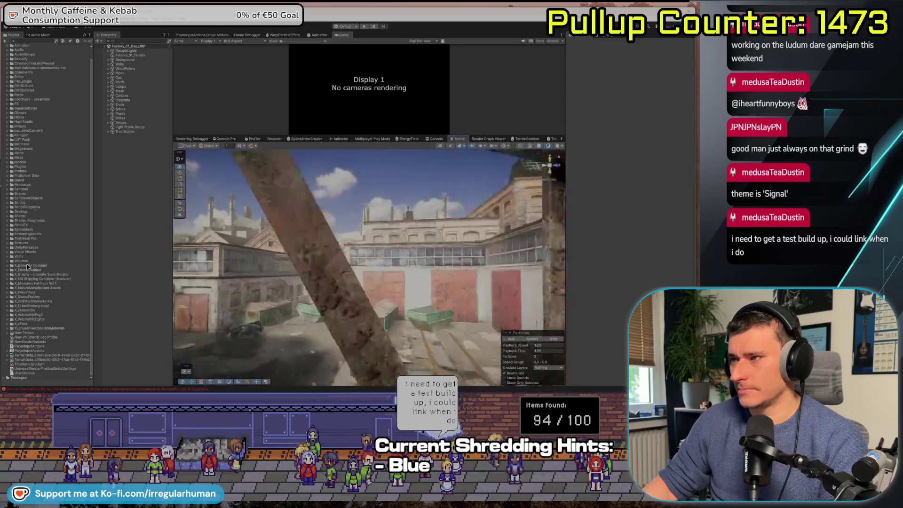
# Step: Select and orbit the green dumpster, then fly through the yard to the white-tiled underground stairway
pyautogui.click(339, 325)
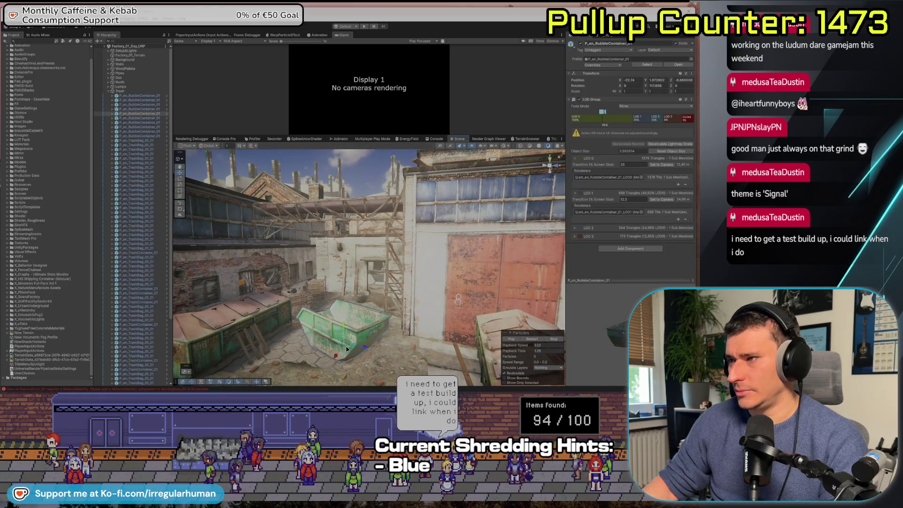
pyautogui.moveTo(340, 332); pyautogui.dragTo(446, 316)
pyautogui.moveTo(390, 279); pyautogui.dragTo(378, 282)
pyautogui.moveTo(301, 292)
pyautogui.mouseDown()
pyautogui.moveTo(225, 307)
pyautogui.moveTo(209, 299)
pyautogui.mouseUp()
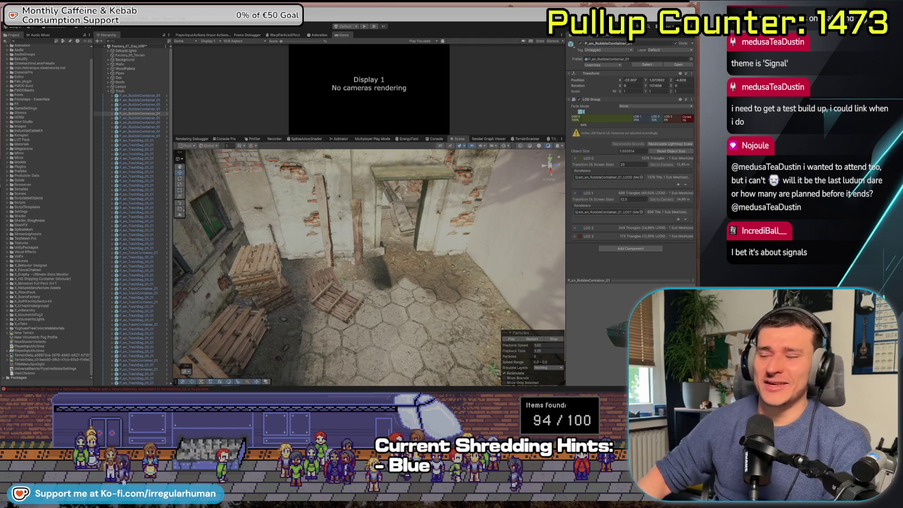
pyautogui.moveTo(321, 254); pyautogui.dragTo(306, 245)
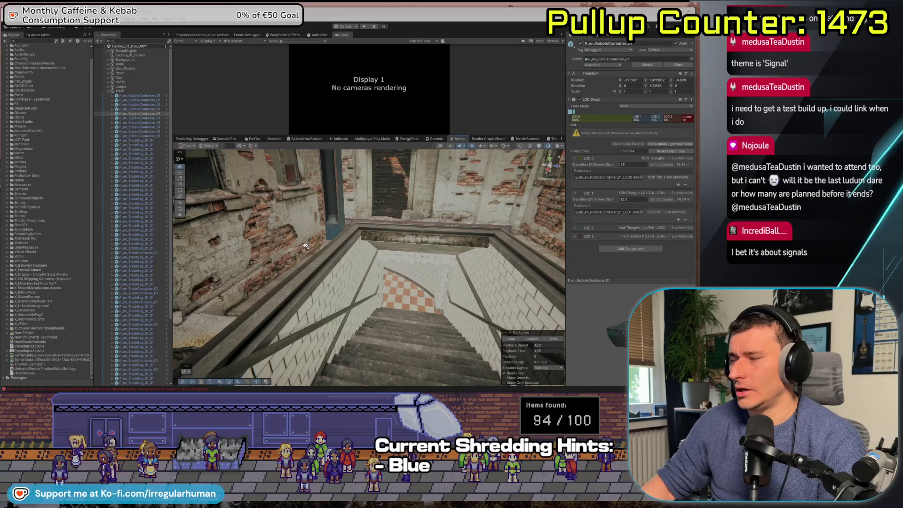
pyautogui.scroll(1, 56, 213)
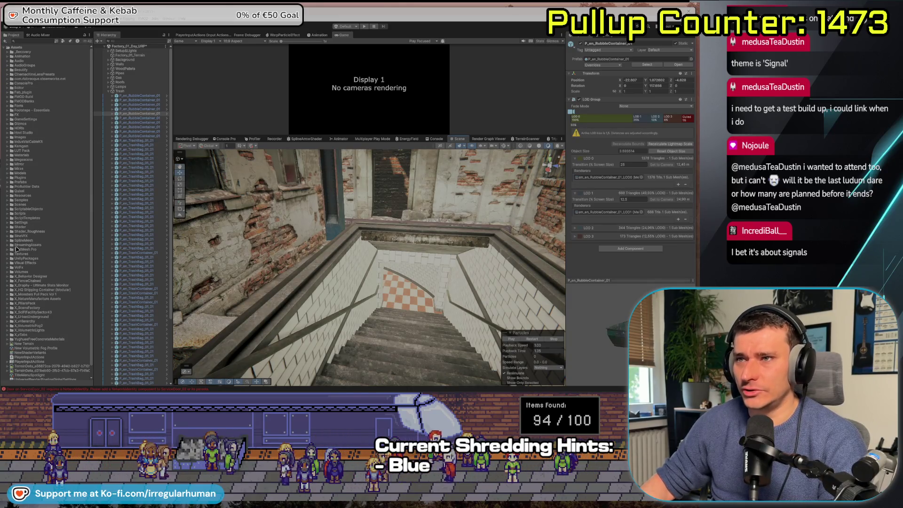
# Step: Load TrainStation_0 from Assets > Scenes, answer the save prompt, and select StationMainParent
pyautogui.click(26, 214)
pyautogui.press('Up')
pyautogui.press('Up')
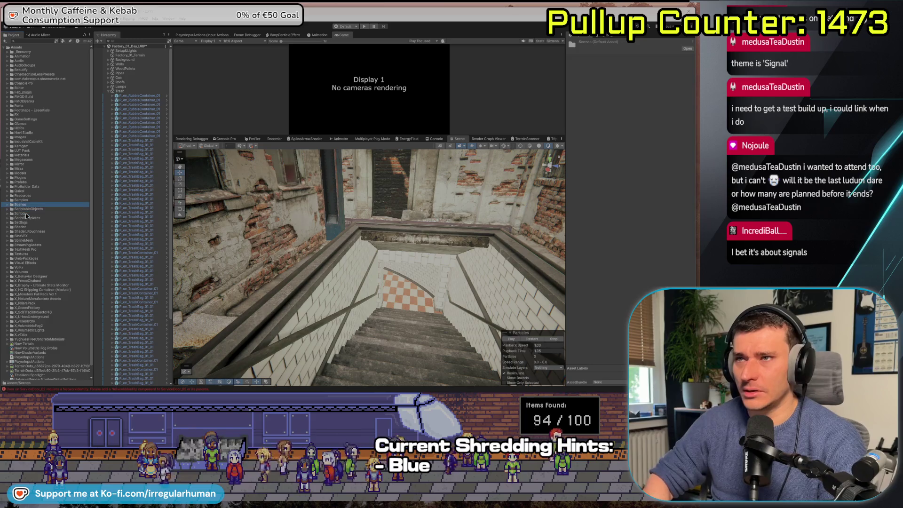
pyautogui.press('Right')
pyautogui.press('Down')
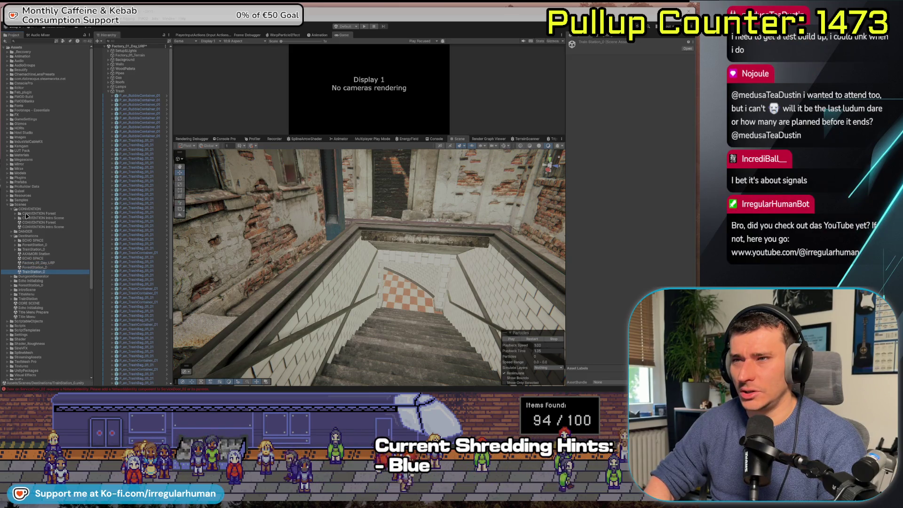
pyautogui.press('Return')
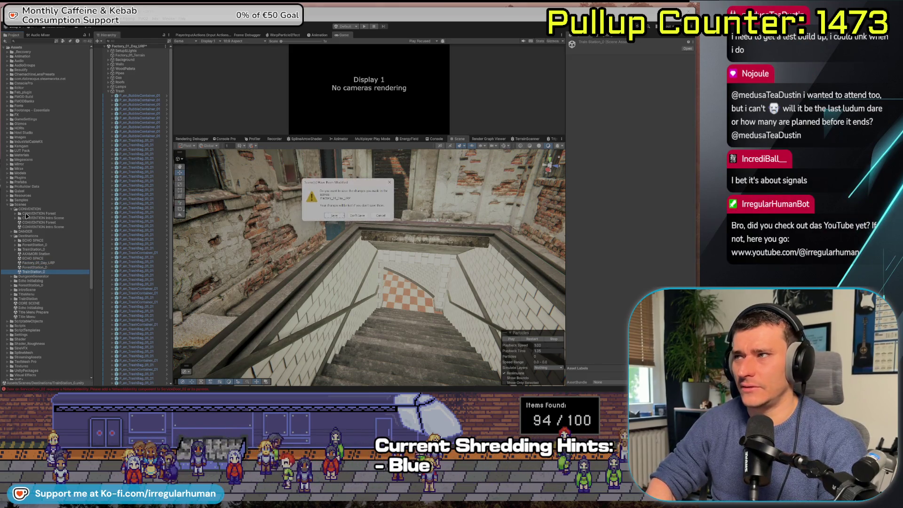
pyautogui.press('Return')
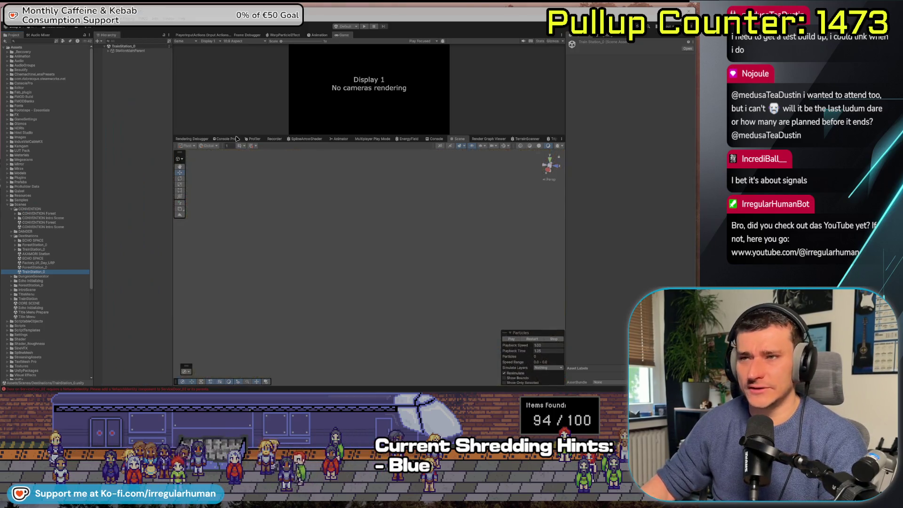
pyautogui.click(120, 50)
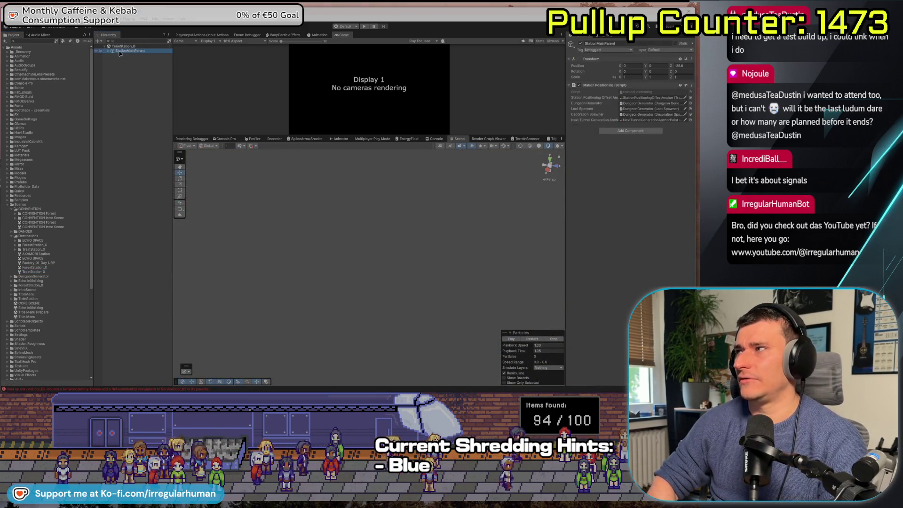
# Step: Expand StationMainParent and frame StationPositioningOffsetAnchor and NextTunnelGenerationAnchorPoint, orbiting the track and tunnel
pyautogui.press('Right')
pyautogui.press('Down')
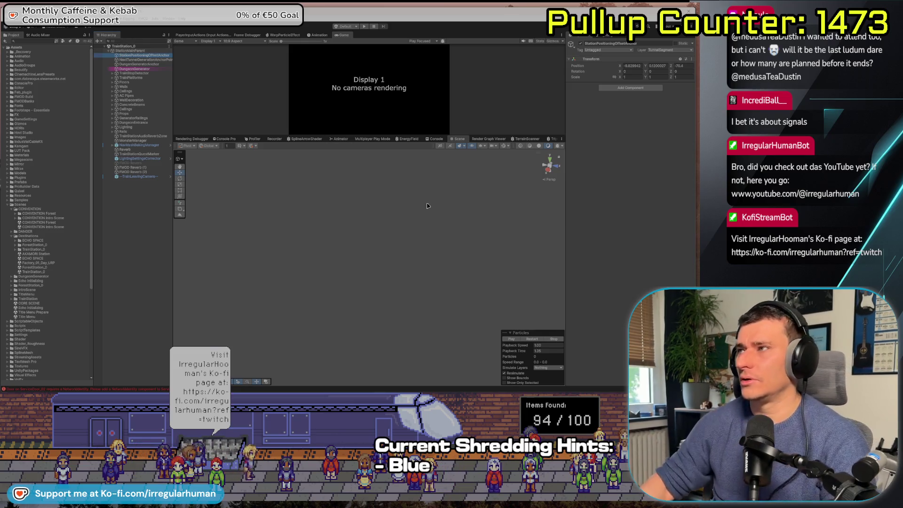
pyautogui.press('f')
pyautogui.moveTo(508, 244)
pyautogui.mouseDown()
pyautogui.moveTo(539, 149)
pyautogui.moveTo(381, 280)
pyautogui.moveTo(309, 208)
pyautogui.moveTo(516, 257)
pyautogui.mouseUp()
pyautogui.moveTo(222, 217); pyautogui.dragTo(188, 164)
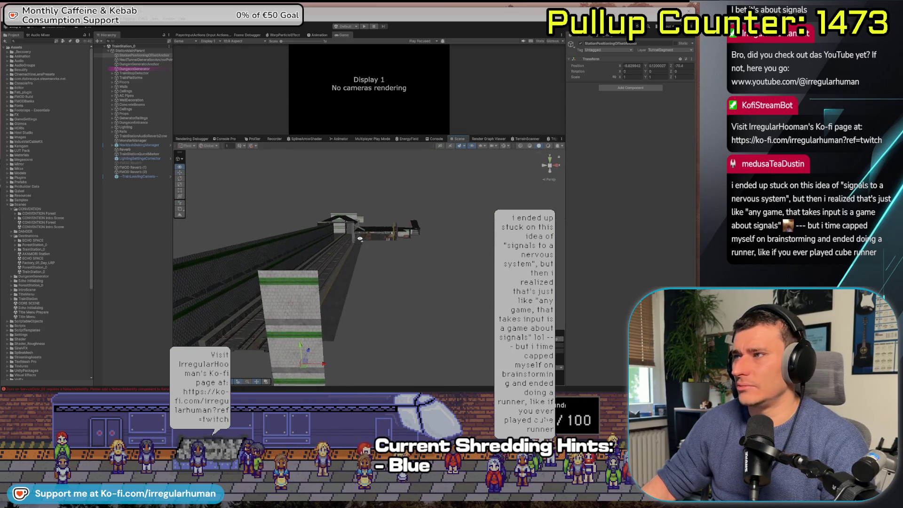
pyautogui.doubleClick(141, 60)
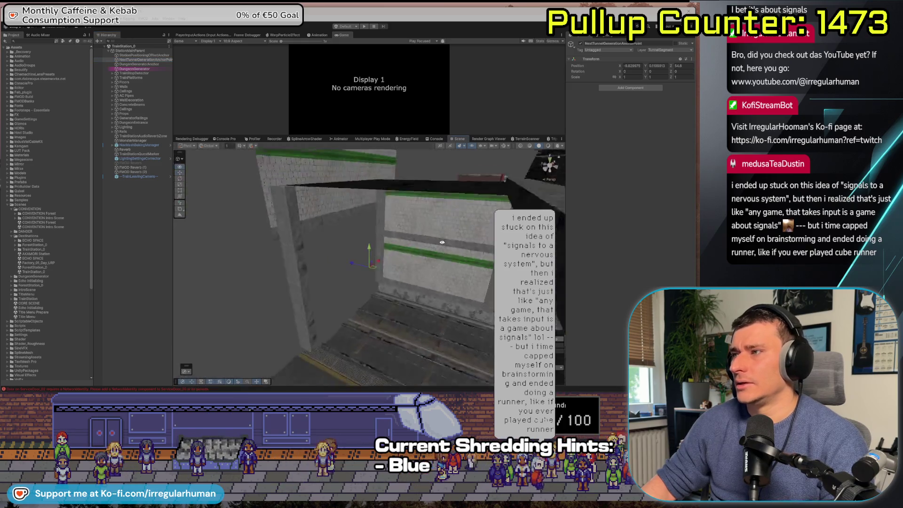
pyautogui.moveTo(399, 218); pyautogui.dragTo(298, 206)
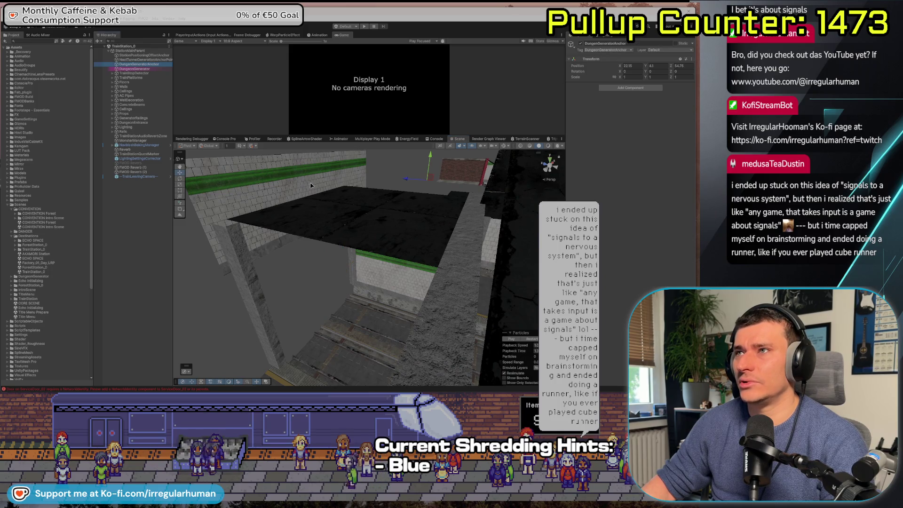
# Step: Check DungeonGenerator, then select TrainLeavingCamera, LightingSettingsCorrector, NavMeshBakingManager, StationPositioningOffsetAnchor and the generators
pyautogui.click(141, 70)
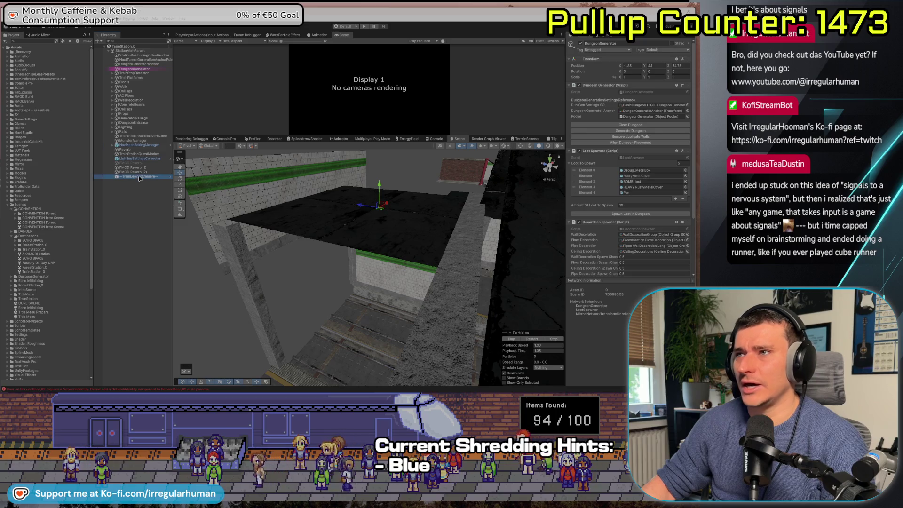
pyautogui.click(140, 177)
pyautogui.keyDown('ctrl'); pyautogui.click(135, 159); pyautogui.keyUp('ctrl')
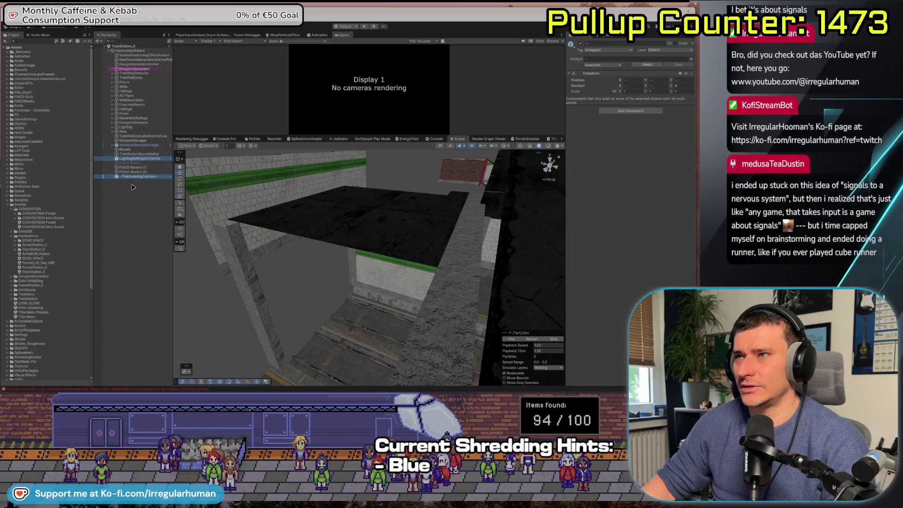
pyautogui.keyDown('ctrl'); pyautogui.click(141, 145); pyautogui.keyUp('ctrl')
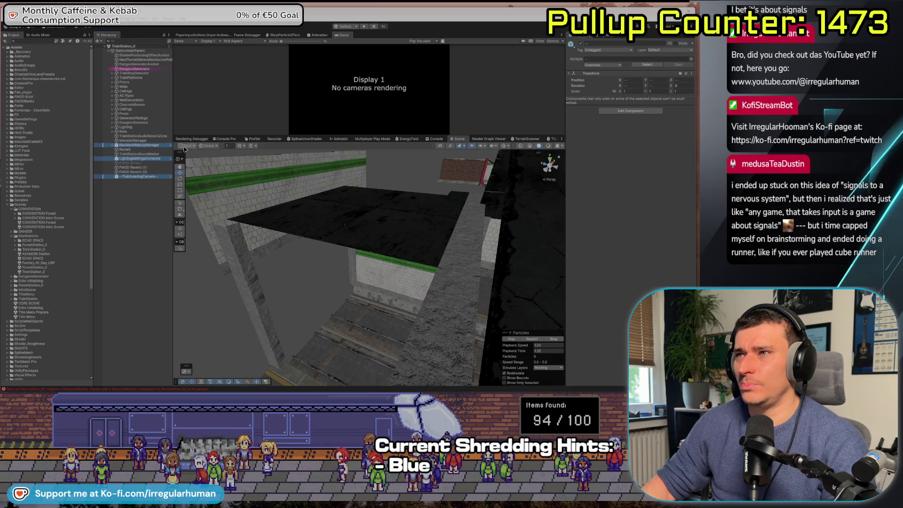
pyautogui.keyDown('ctrl'); pyautogui.click(138, 56); pyautogui.keyUp('ctrl')
pyautogui.keyDown('shift'); pyautogui.click(139, 69); pyautogui.keyUp('shift')
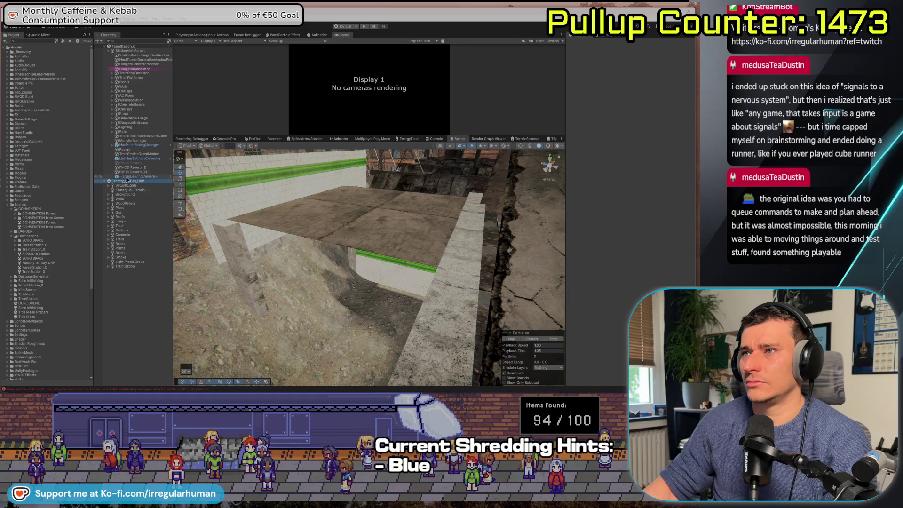
# Step: Paste the seven station objects under TrainStation in the factory scene, then remove TrainStation_0
pyautogui.hotkey('ctrl', 'v')
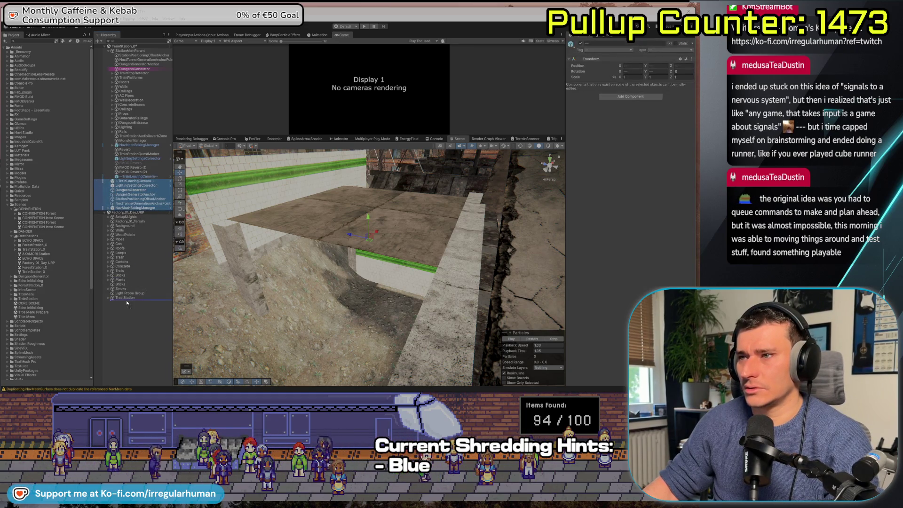
pyautogui.moveTo(127, 303); pyautogui.dragTo(127, 304)
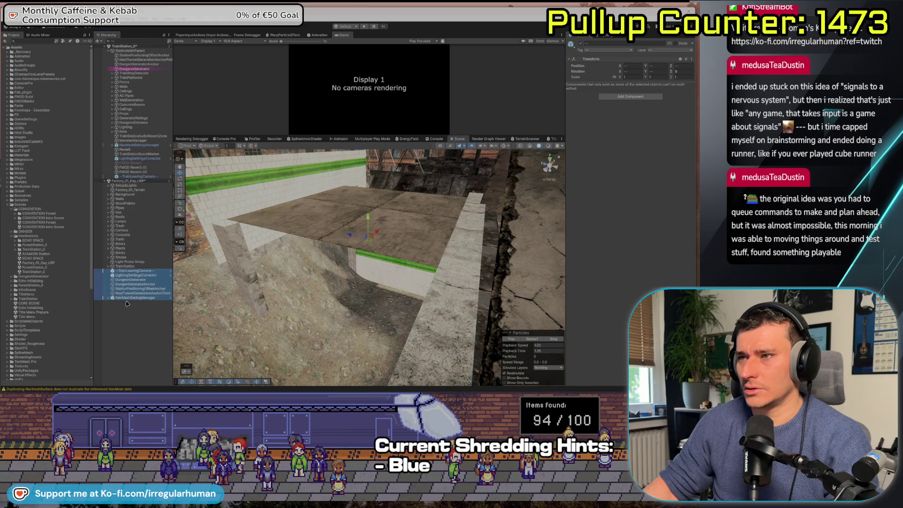
pyautogui.rightClick(118, 46)
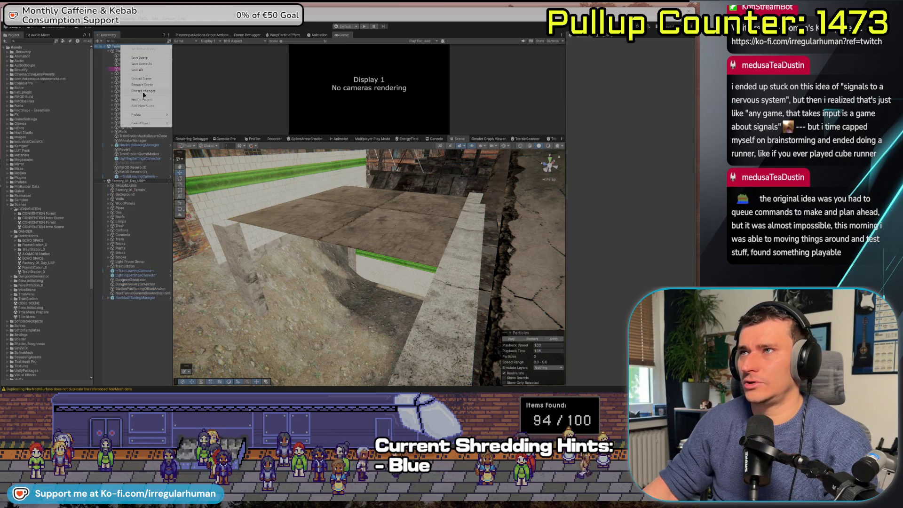
pyautogui.click(143, 84)
pyautogui.click(354, 216)
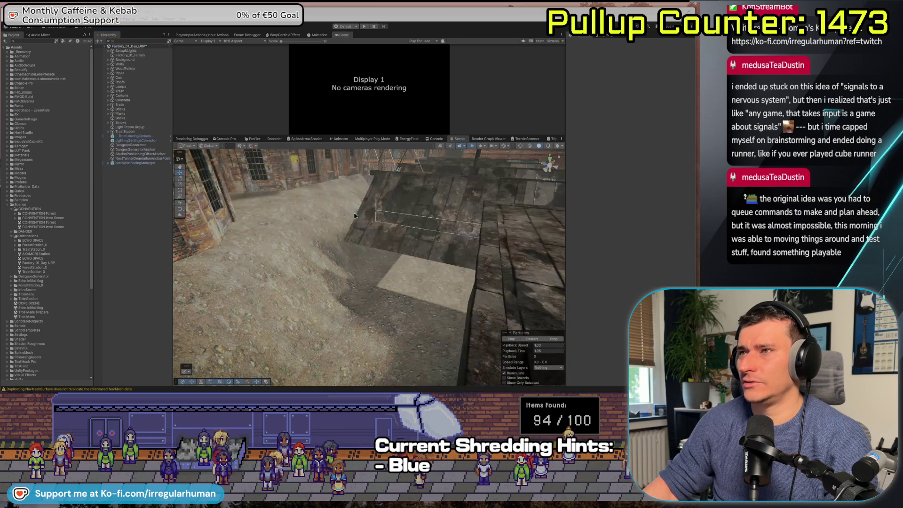
pyautogui.moveTo(319, 267)
pyautogui.mouseDown()
pyautogui.moveTo(375, 290)
pyautogui.moveTo(350, 248)
pyautogui.moveTo(386, 271)
pyautogui.moveTo(503, 279)
pyautogui.mouseUp()
# Step: Duplicate roof piece P_en_Roof_01_06 with Ctrl+D and drag the copy to a new rooftop spot
pyautogui.click(336, 274)
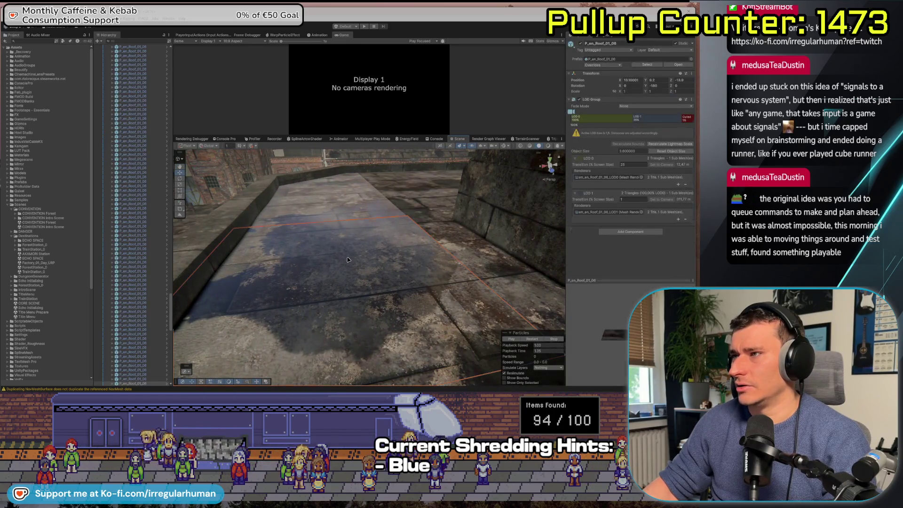
pyautogui.click(347, 260)
pyautogui.moveTo(348, 259)
pyautogui.mouseDown()
pyautogui.moveTo(354, 268)
pyautogui.moveTo(328, 287)
pyautogui.mouseUp()
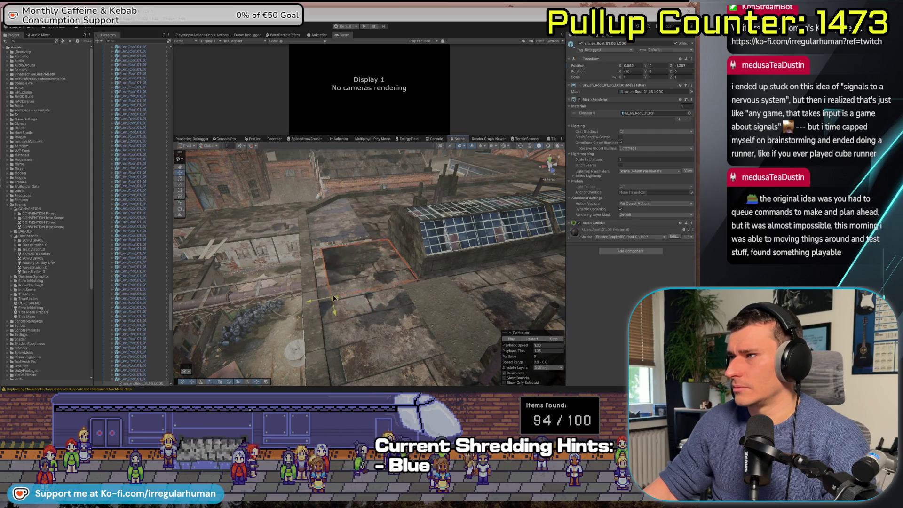
pyautogui.moveTo(335, 300)
pyautogui.mouseDown()
pyautogui.moveTo(417, 276)
pyautogui.moveTo(461, 223)
pyautogui.mouseUp()
pyautogui.click(461, 223)
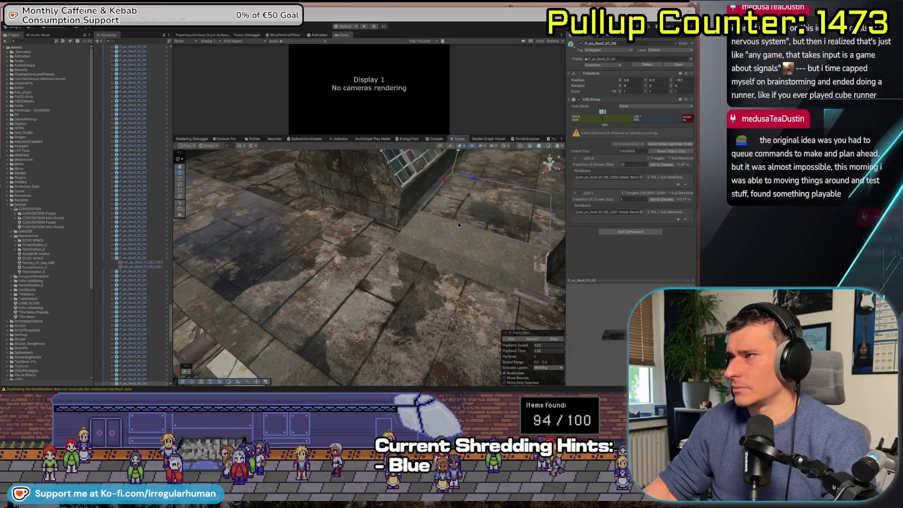
pyautogui.click(484, 174)
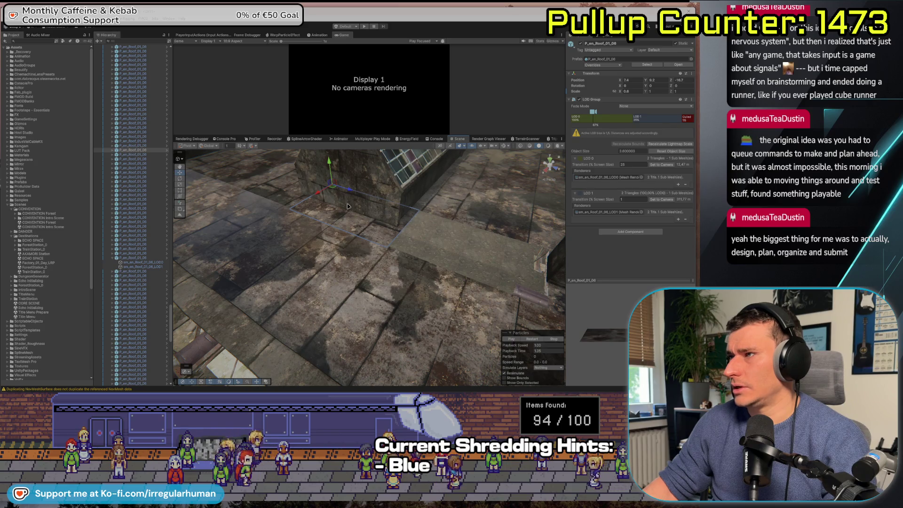
pyautogui.hotkey('ctrl', 'd')
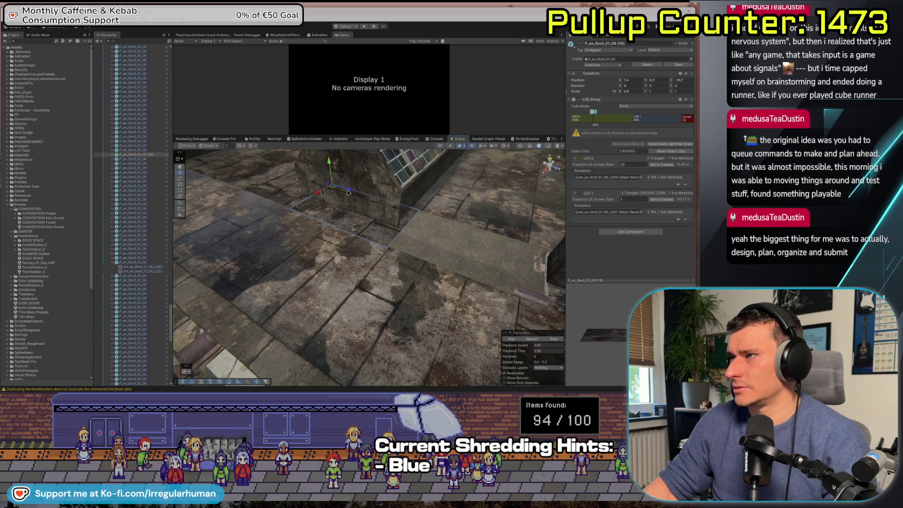
pyautogui.moveTo(292, 213)
pyautogui.mouseDown()
pyautogui.moveTo(414, 255)
pyautogui.moveTo(386, 249)
pyautogui.mouseUp()
pyautogui.moveTo(250, 289)
pyautogui.mouseDown()
pyautogui.moveTo(249, 308)
pyautogui.moveTo(173, 271)
pyautogui.mouseUp()
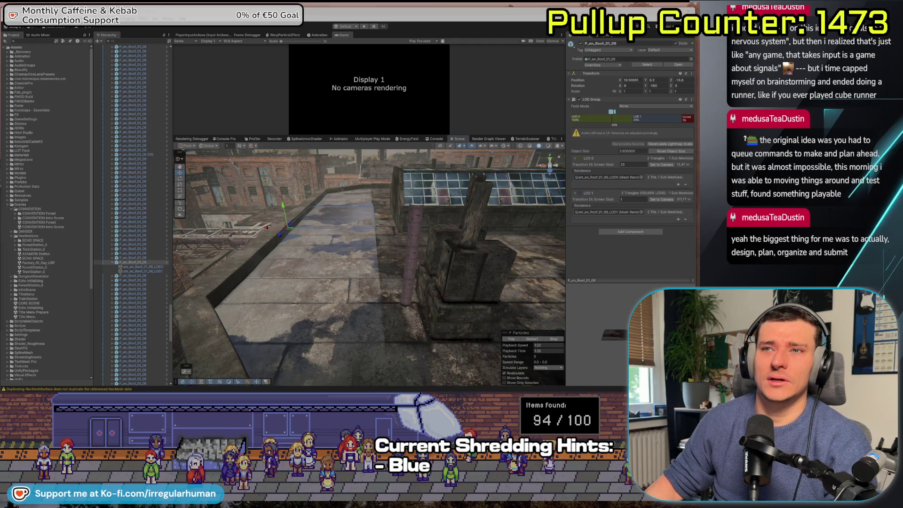
pyautogui.moveTo(344, 243)
pyautogui.mouseDown()
pyautogui.moveTo(410, 270)
pyautogui.moveTo(436, 224)
pyautogui.moveTo(410, 212)
pyautogui.mouseUp()
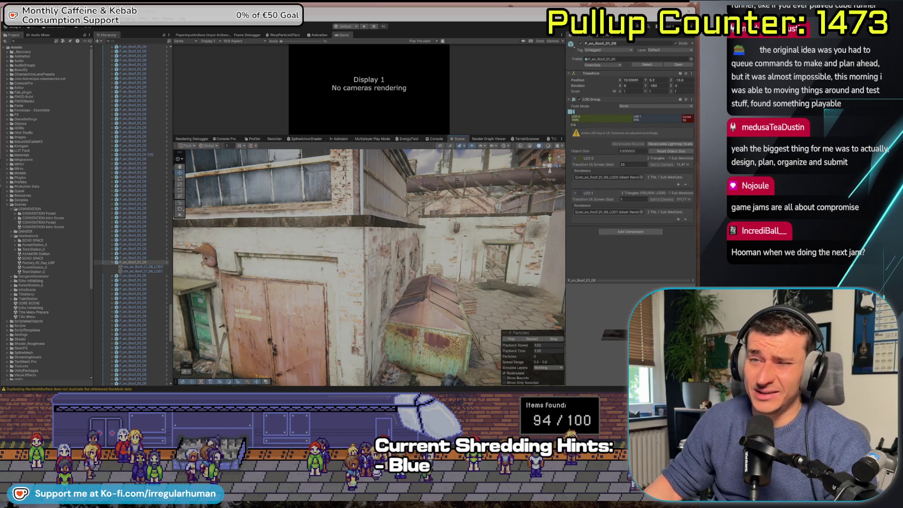
pyautogui.moveTo(300, 262)
pyautogui.mouseDown()
pyautogui.moveTo(361, 326)
pyautogui.moveTo(318, 306)
pyautogui.moveTo(136, 306)
pyautogui.moveTo(329, 313)
pyautogui.moveTo(573, 299)
pyautogui.moveTo(459, 291)
pyautogui.mouseUp()
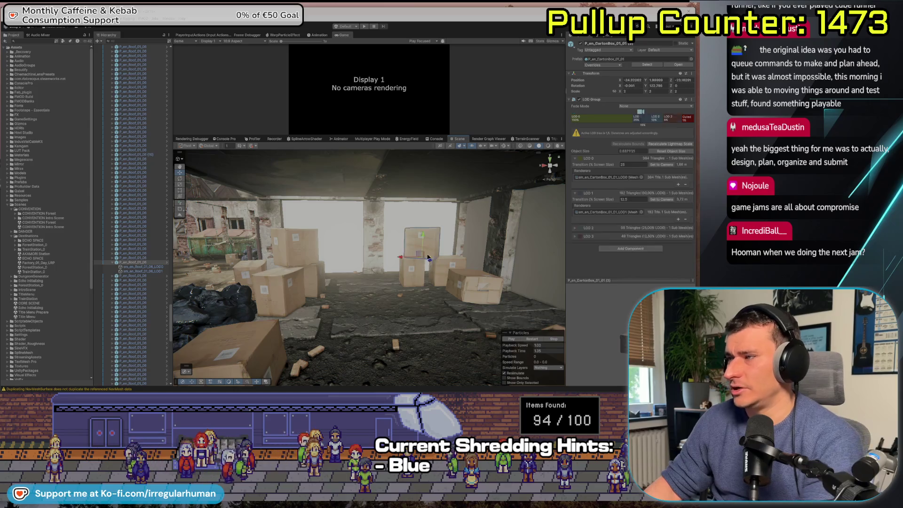
# Step: Move the view through the factory room toward the trash bags and frame it there
pyautogui.click(458, 280)
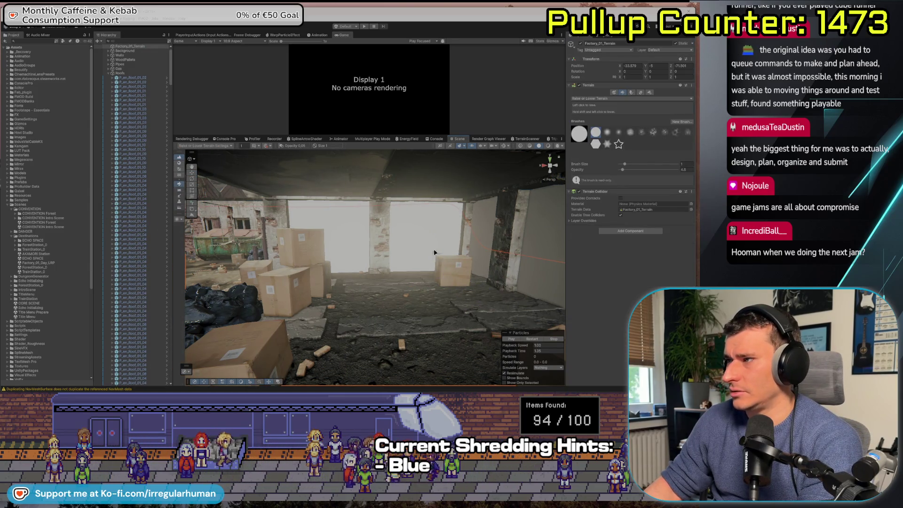
pyautogui.click(282, 277)
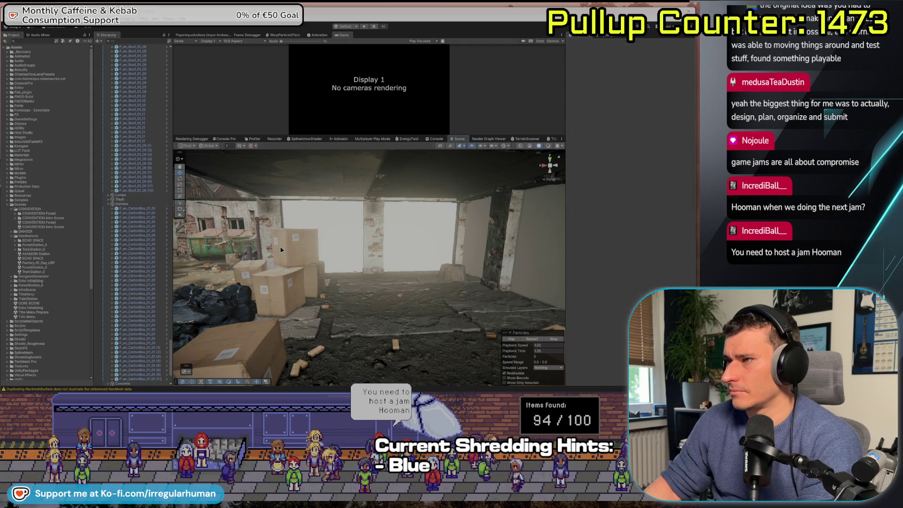
pyautogui.click(254, 348)
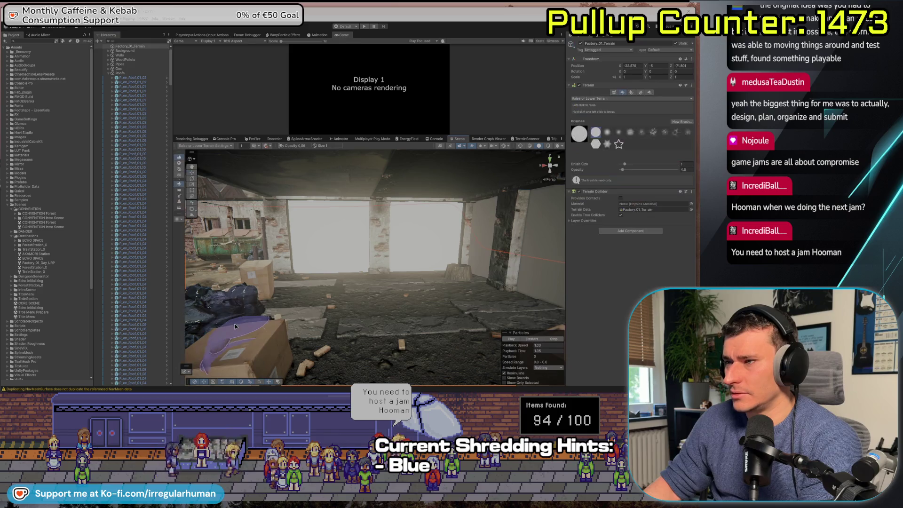
pyautogui.click(256, 272)
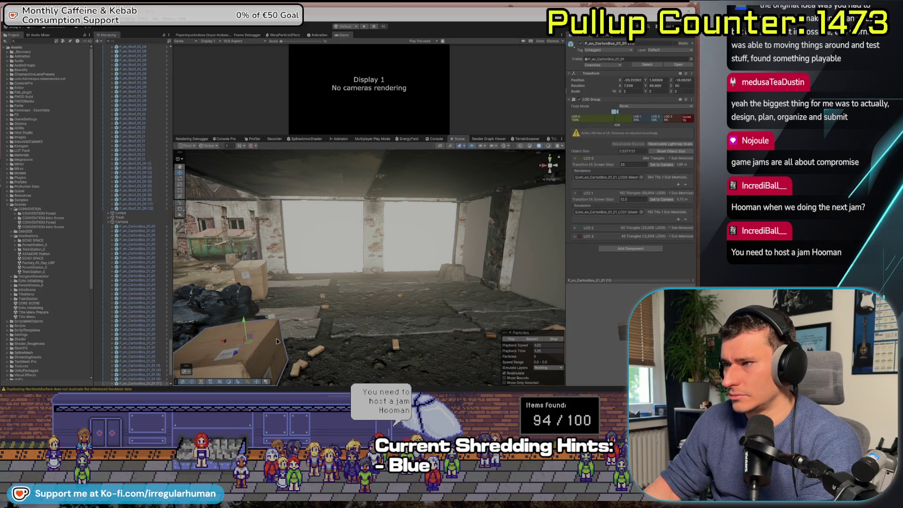
pyautogui.moveTo(256, 272)
pyautogui.mouseDown()
pyautogui.moveTo(334, 311)
pyautogui.moveTo(344, 291)
pyautogui.moveTo(400, 287)
pyautogui.mouseUp()
pyautogui.press('f')
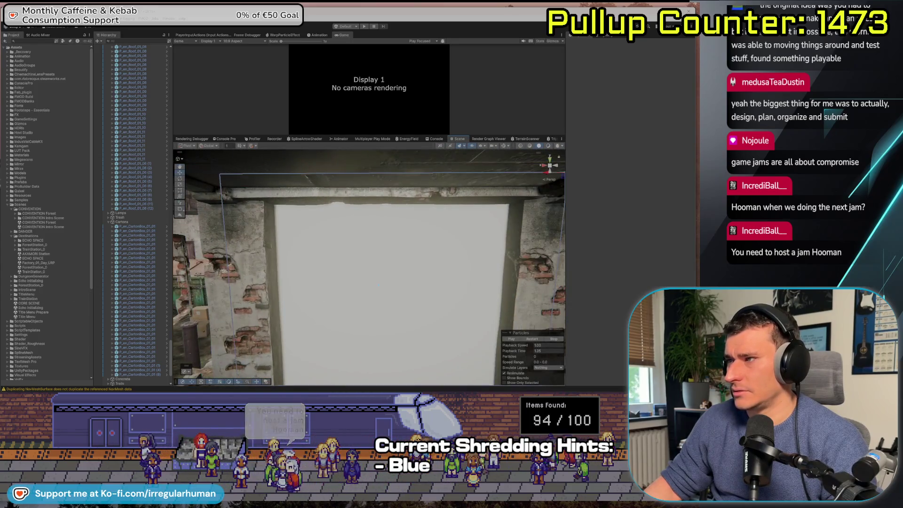
# Step: Delete the roof piece covering the opening, then select the alley's boxes and trash bags
pyautogui.click(350, 281)
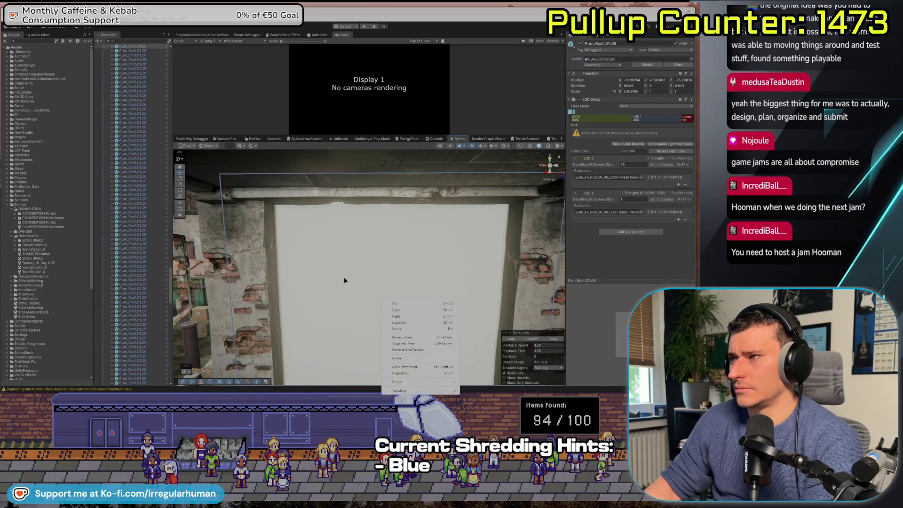
pyautogui.moveTo(344, 281)
pyautogui.mouseDown()
pyautogui.moveTo(437, 282)
pyautogui.moveTo(437, 272)
pyautogui.mouseUp()
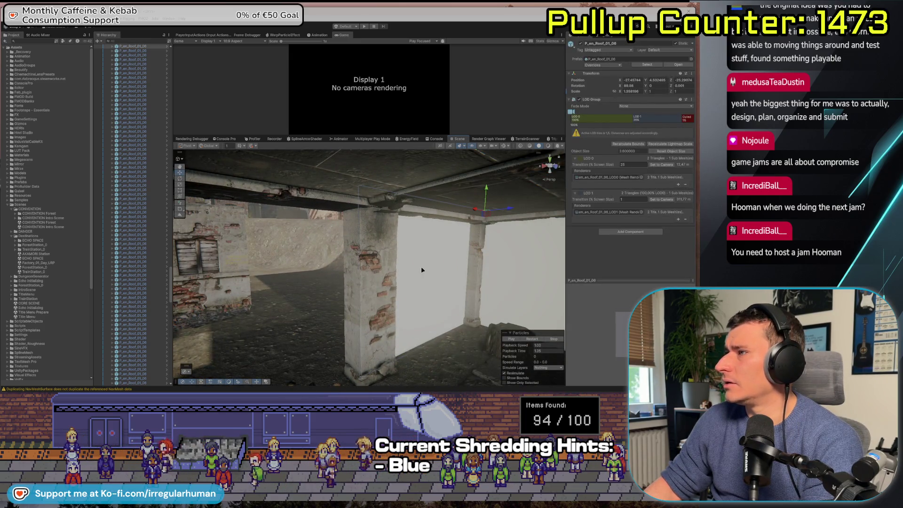
pyautogui.press('Delete')
pyautogui.moveTo(401, 260); pyautogui.dragTo(525, 263)
pyautogui.moveTo(357, 266)
pyautogui.mouseDown()
pyautogui.moveTo(468, 266)
pyautogui.moveTo(311, 254)
pyautogui.moveTo(247, 266)
pyautogui.moveTo(317, 274)
pyautogui.mouseUp()
pyautogui.moveTo(313, 270)
pyautogui.mouseDown()
pyautogui.moveTo(88, 264)
pyautogui.moveTo(396, 295)
pyautogui.mouseUp()
pyautogui.click(395, 295)
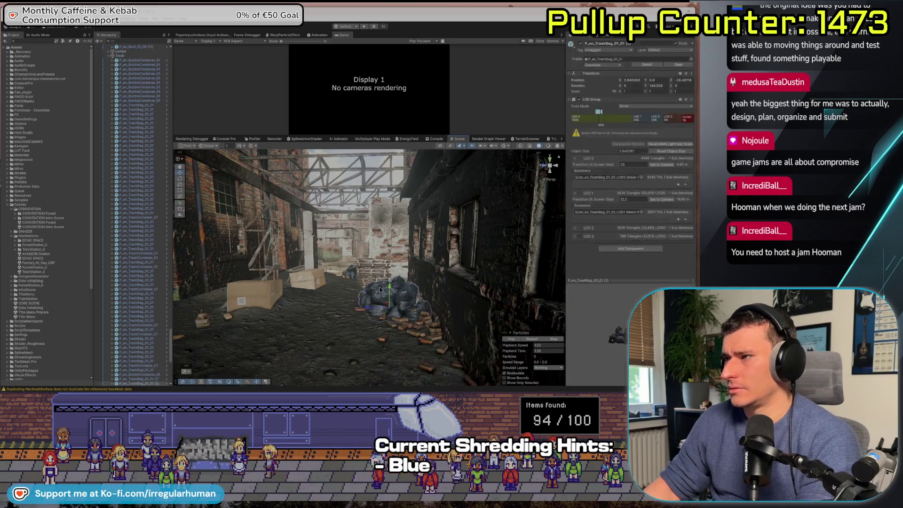
# Step: Delete the alley's boxes and trash bags, briefly disabling then restoring P_en_GroundConcrete_01_03
pyautogui.press('Delete')
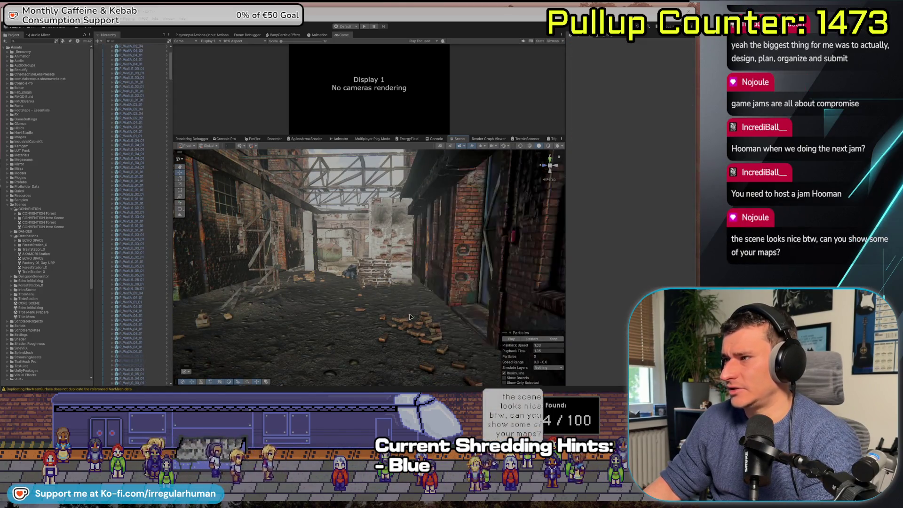
pyautogui.click(407, 323)
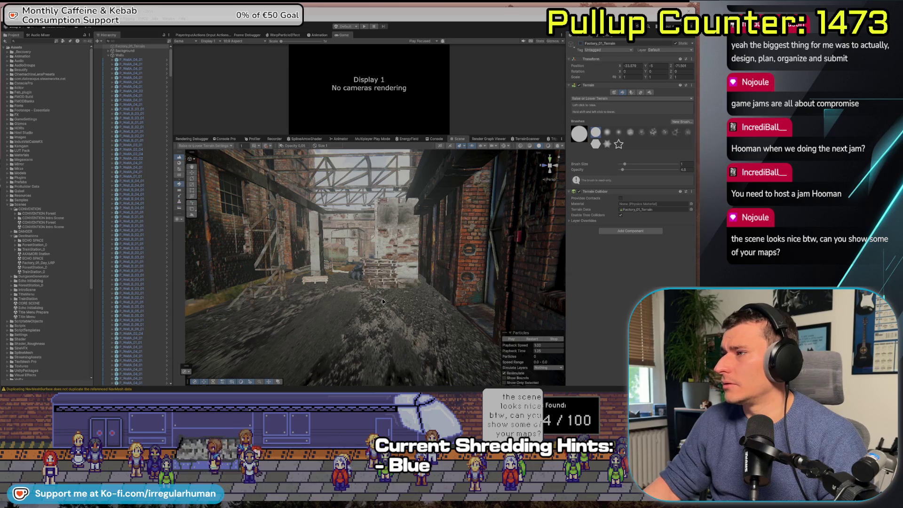
pyautogui.click(383, 301)
pyautogui.click(581, 43)
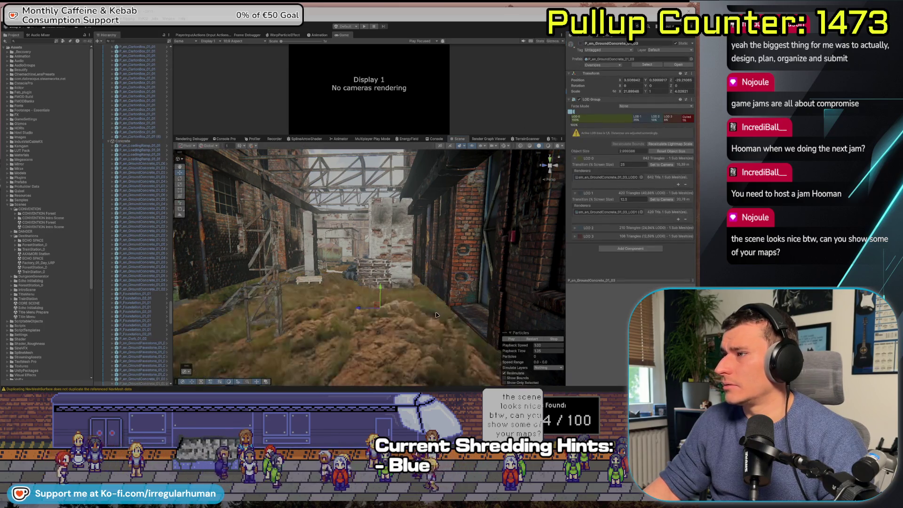
pyautogui.hotkey('ctrl', 'z')
pyautogui.hotkey('ctrl', 'z')
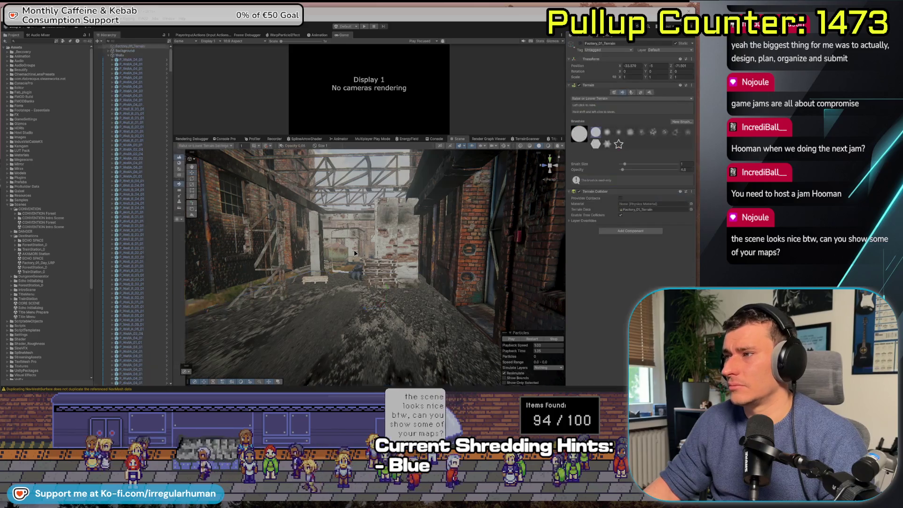
pyautogui.moveTo(394, 353)
pyautogui.mouseDown()
pyautogui.moveTo(317, 298)
pyautogui.moveTo(286, 326)
pyautogui.moveTo(328, 300)
pyautogui.moveTo(261, 268)
pyautogui.mouseUp()
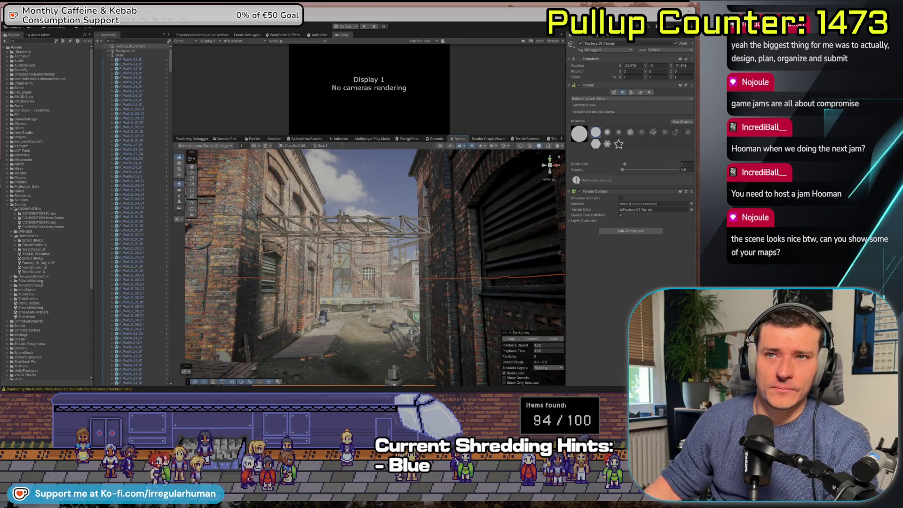
# Step: Fly over the sunlit courtyards and rooftops into the white-tiled, green-trimmed subway hall
pyautogui.moveTo(368, 291)
pyautogui.mouseDown()
pyautogui.moveTo(227, 281)
pyautogui.moveTo(389, 306)
pyautogui.moveTo(378, 292)
pyautogui.moveTo(216, 229)
pyautogui.mouseUp()
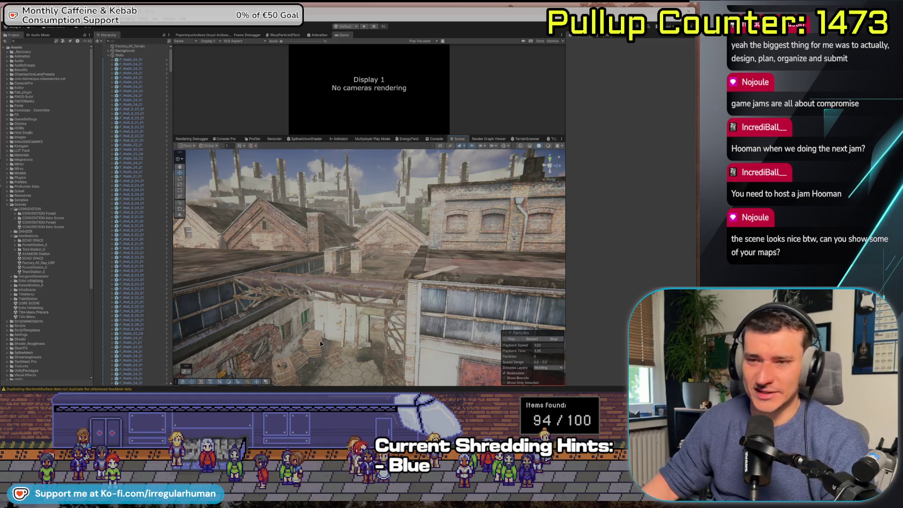
pyautogui.moveTo(294, 306)
pyautogui.mouseDown()
pyautogui.moveTo(392, 332)
pyautogui.moveTo(246, 323)
pyautogui.mouseUp()
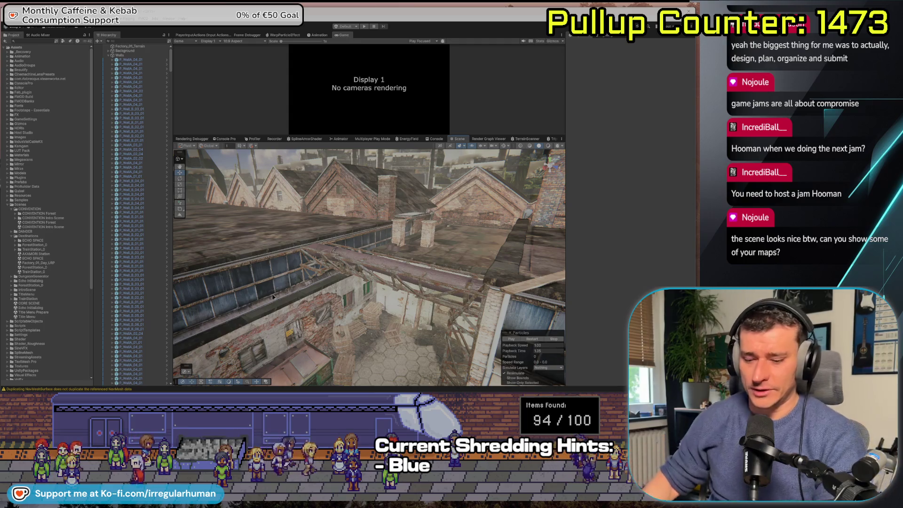
pyautogui.moveTo(245, 323)
pyautogui.mouseDown()
pyautogui.moveTo(300, 312)
pyautogui.moveTo(316, 263)
pyautogui.moveTo(251, 241)
pyautogui.mouseUp()
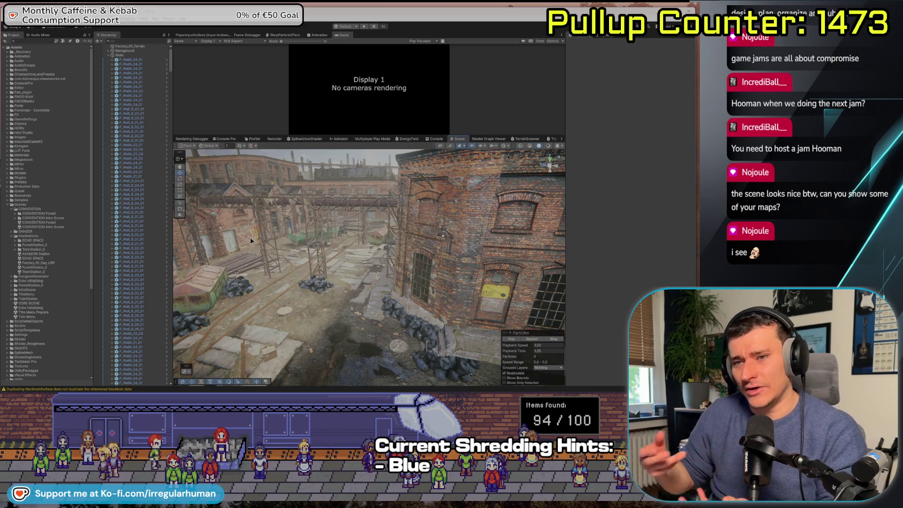
pyautogui.moveTo(301, 240)
pyautogui.mouseDown()
pyautogui.moveTo(280, 215)
pyautogui.moveTo(91, 202)
pyautogui.moveTo(332, 204)
pyautogui.mouseUp()
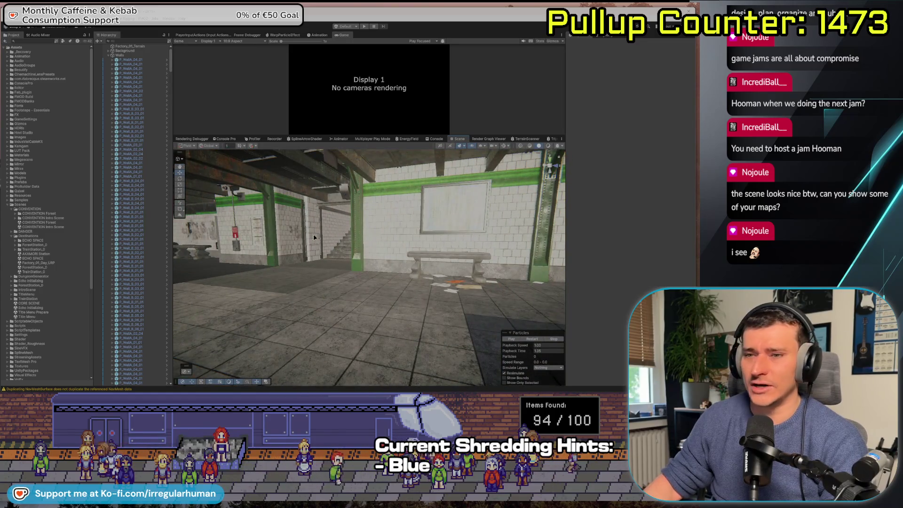